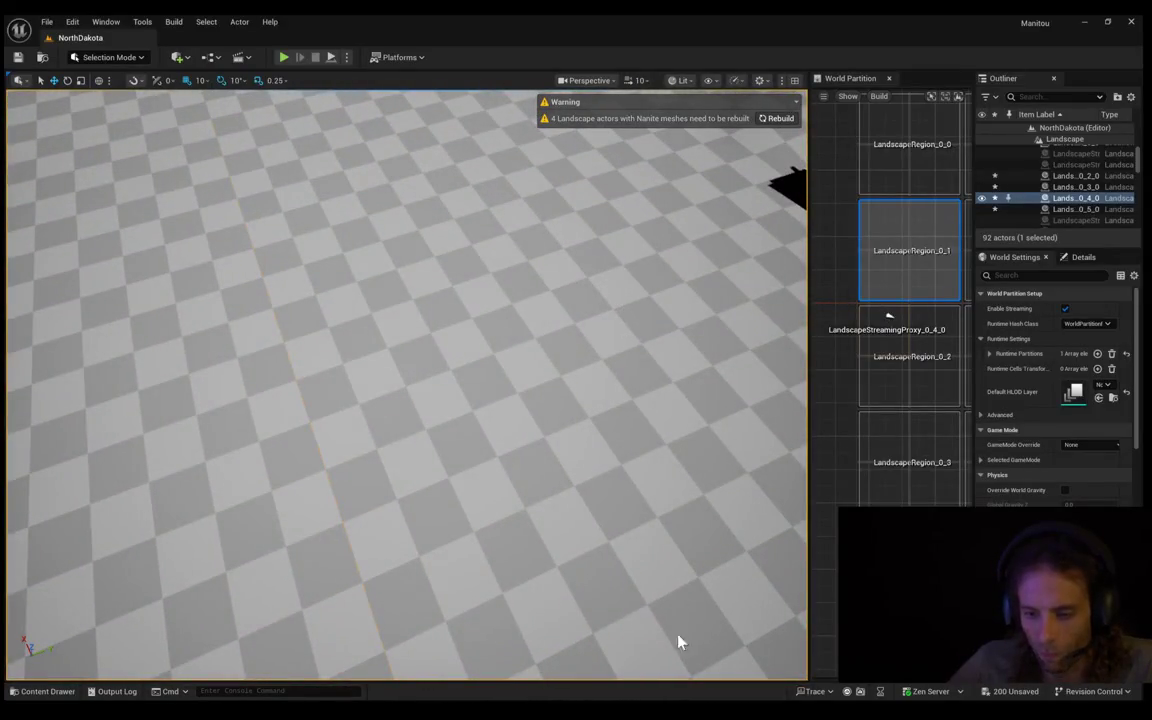
Play-test the level, running the character toward the house, then frame LandscapeStreamingProxy_0_2_0
key(alt+p)
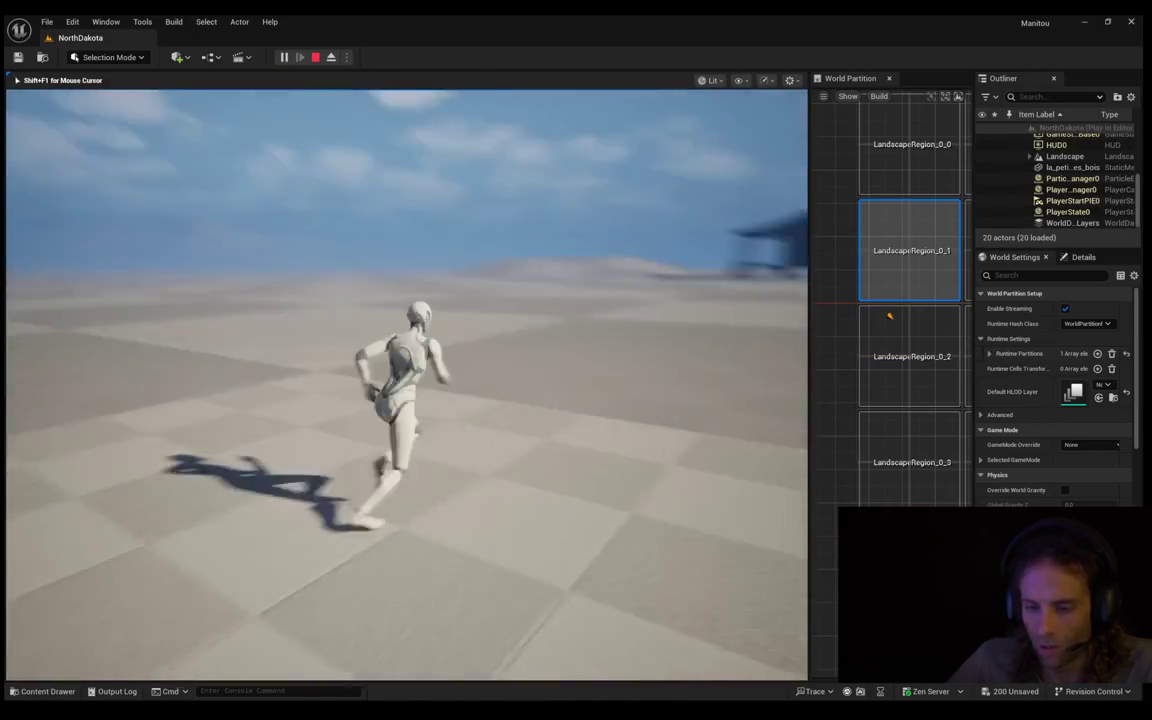
key(w)
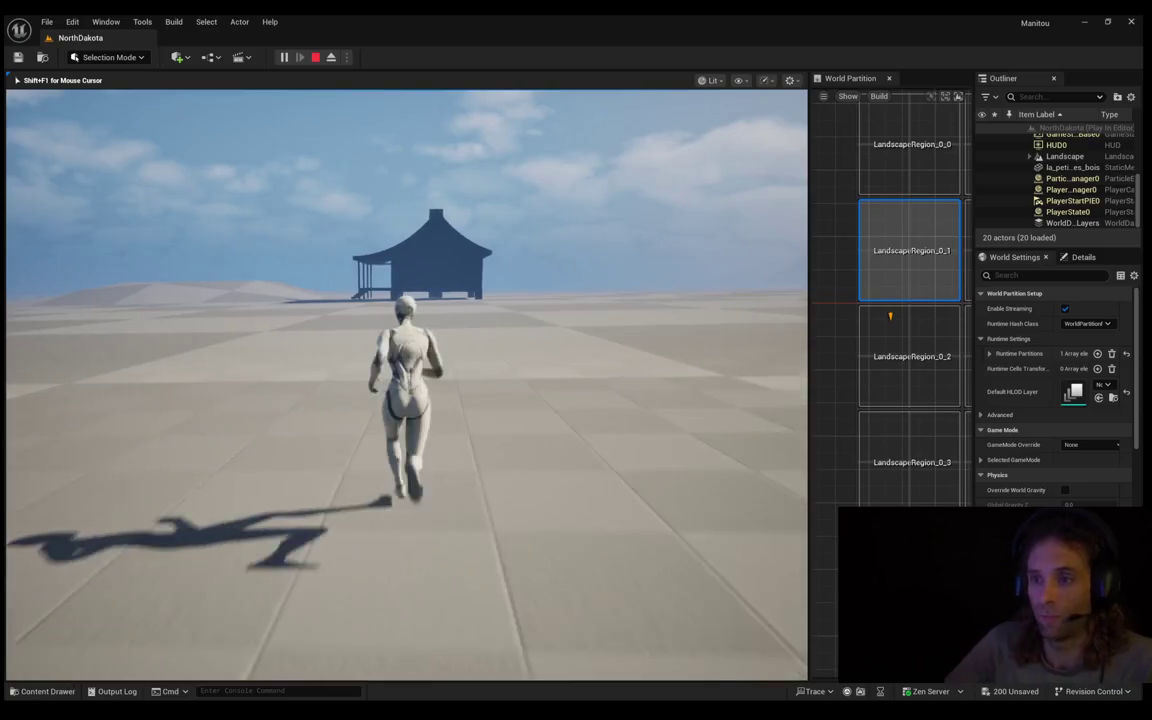
key(a)
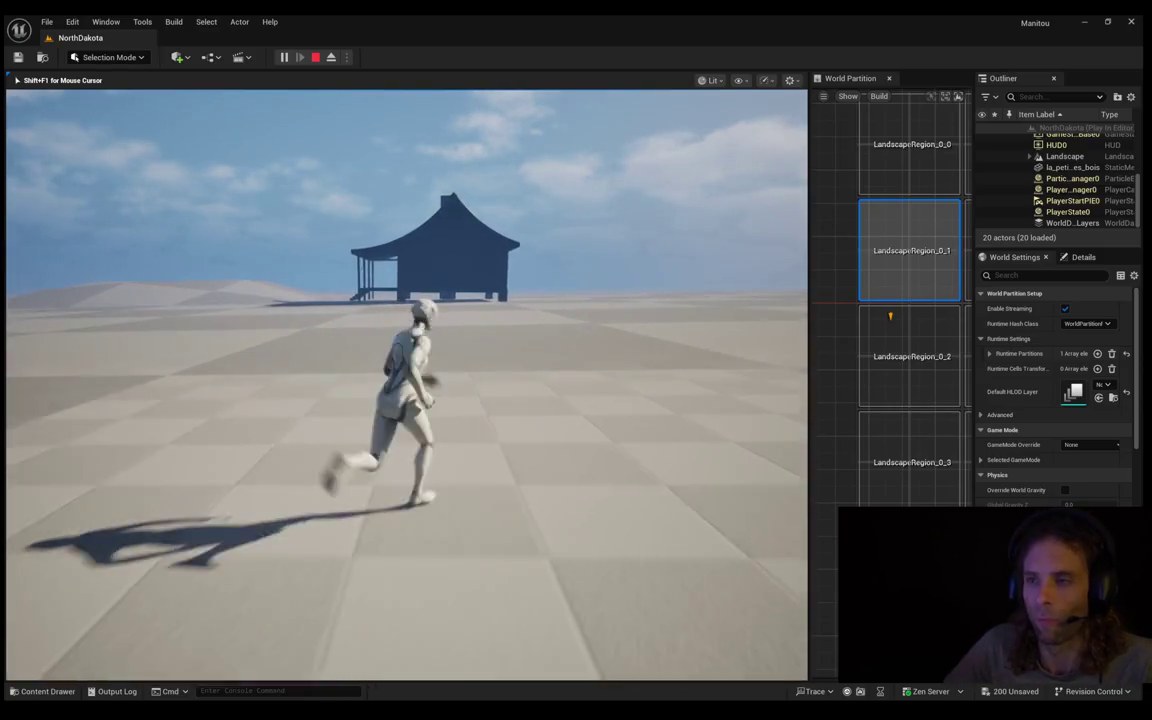
key(d)
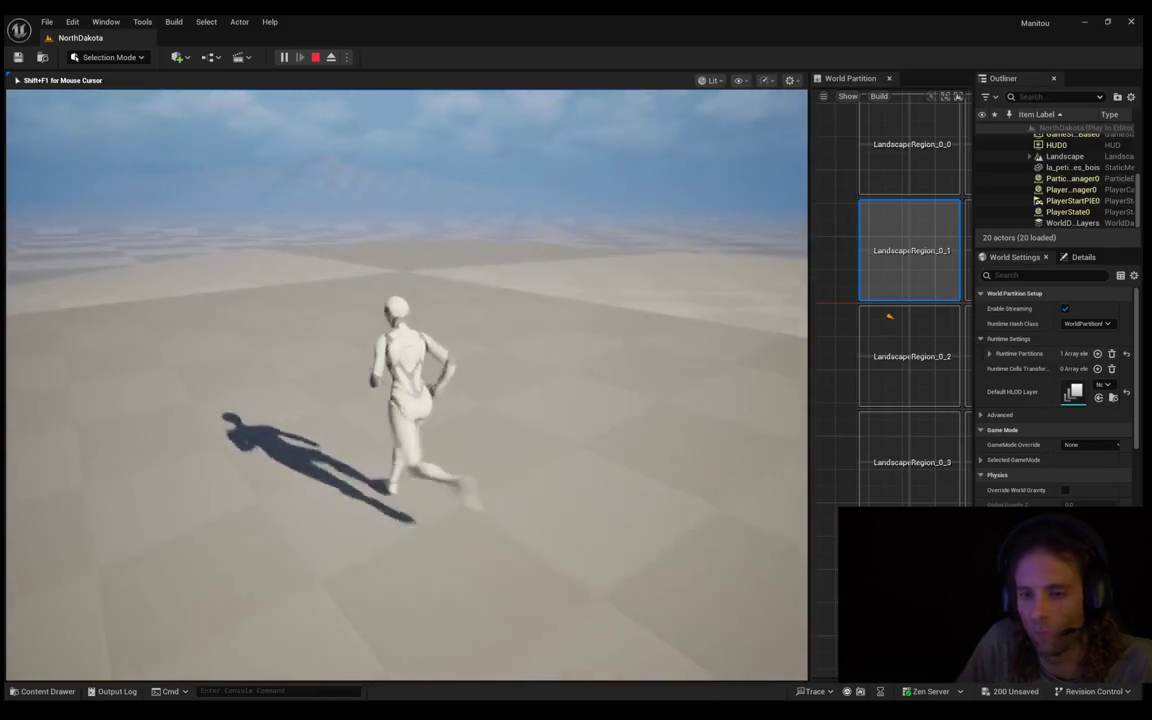
key(Escape)
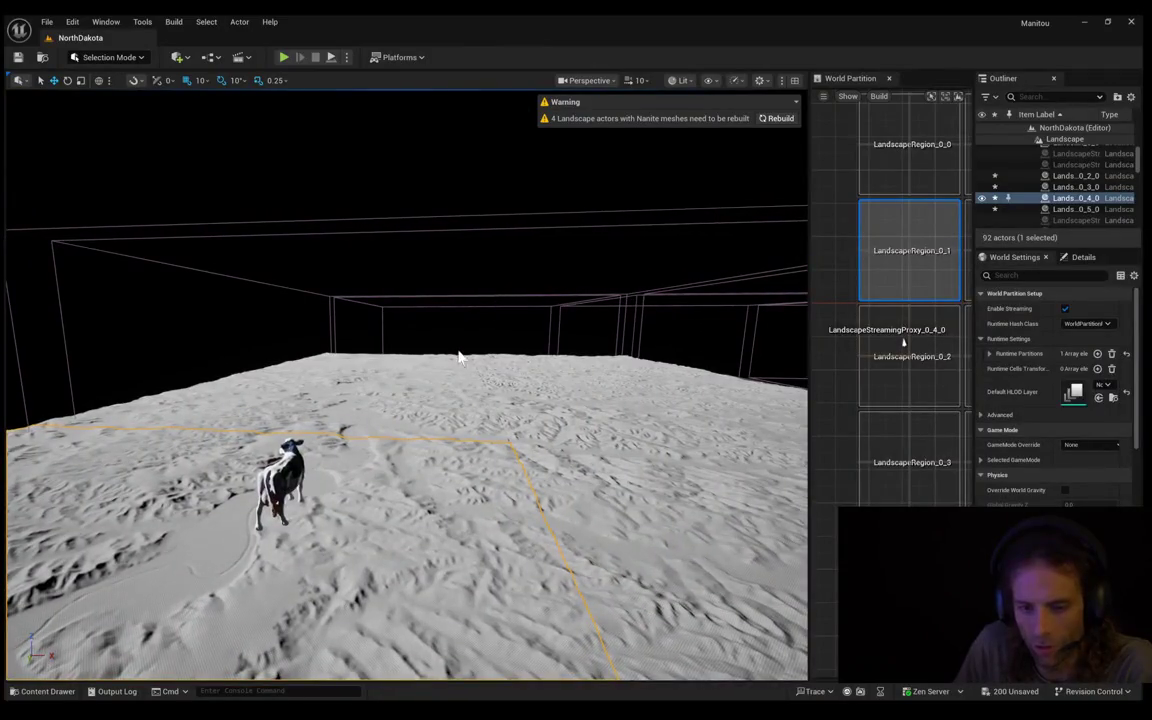
click(454, 367)
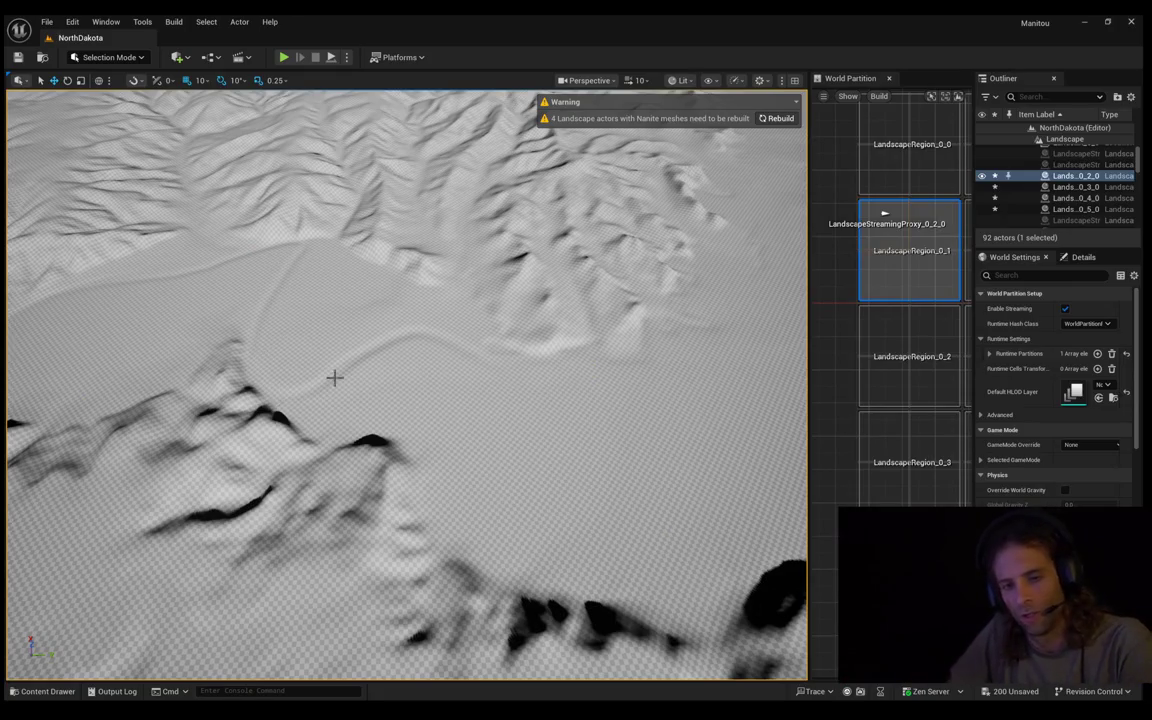
Fly over the terrain and reframe on the streaming proxy cell, ending on a wide landscape view
drag(637, 486, 637, 406)
double_click(877, 222)
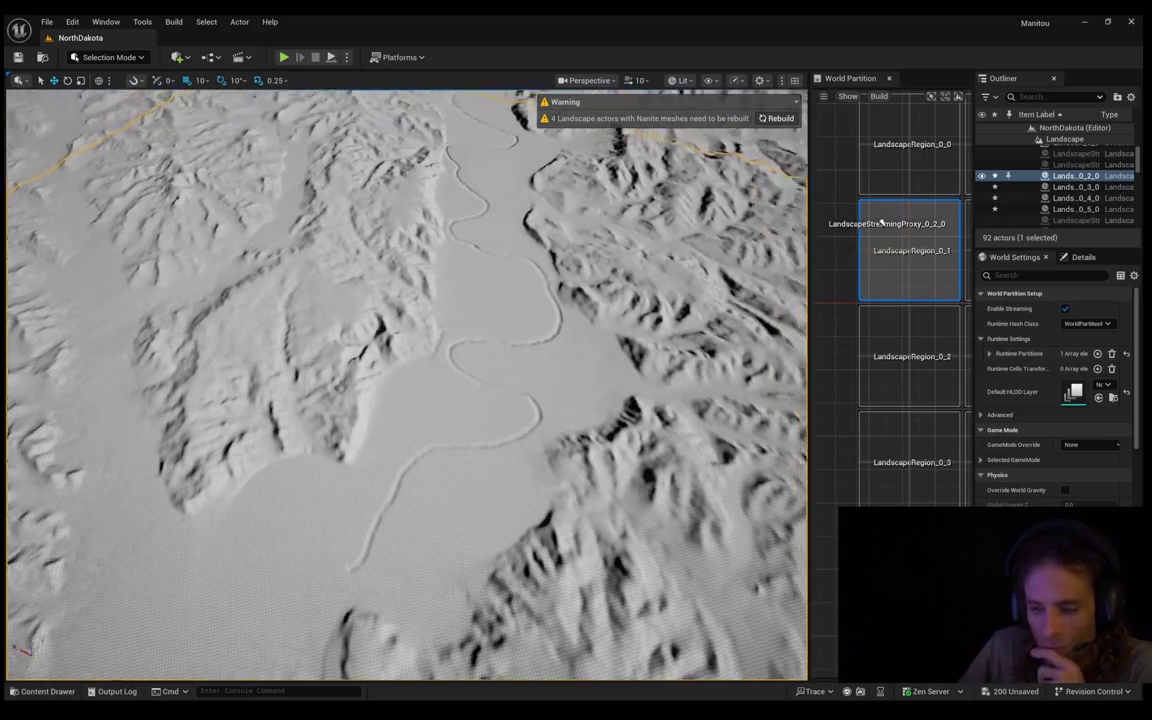
double_click(880, 222)
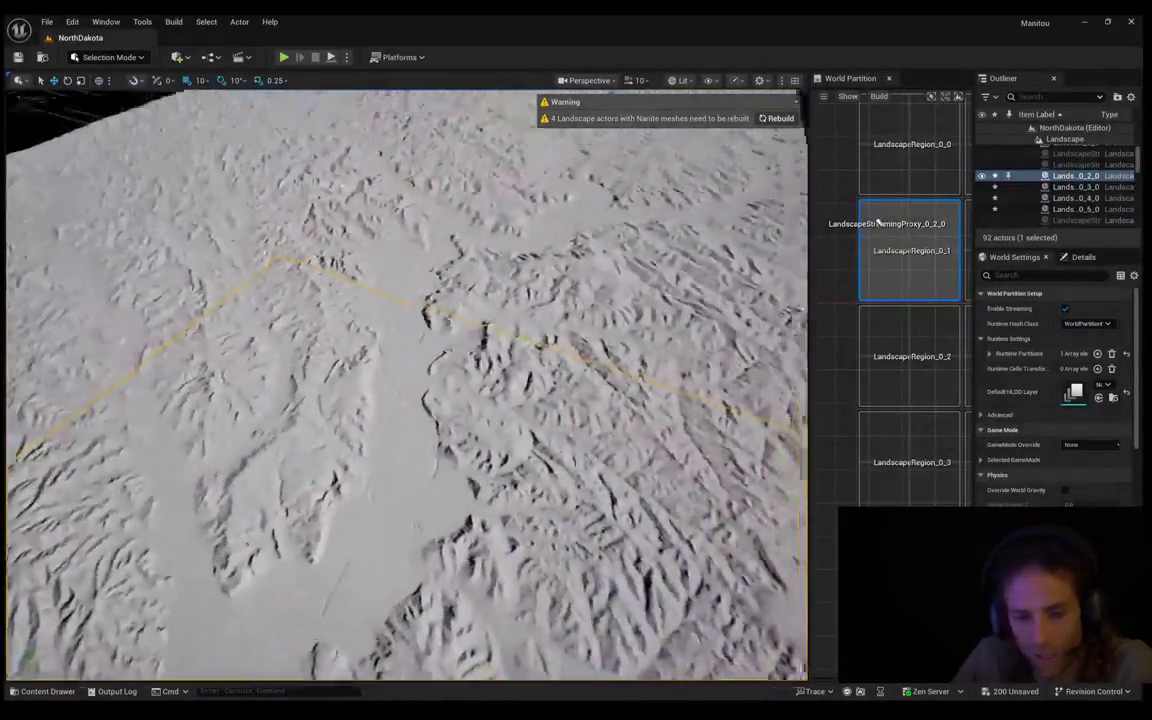
double_click(880, 222)
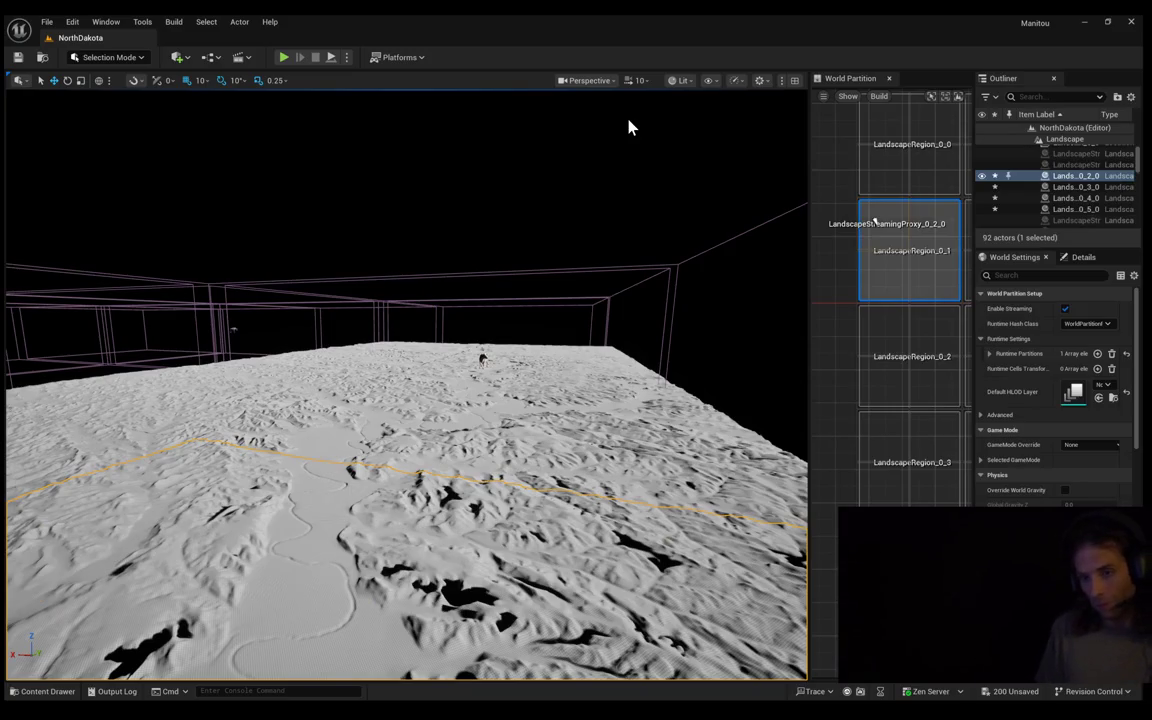
Fly the camera down close to the grey hills of LandscapeStreamingProxy_0_2_0
mouse_move(597, 130)
mouse_down()
mouse_move(580, 220)
mouse_move(540, 210)
mouse_up()
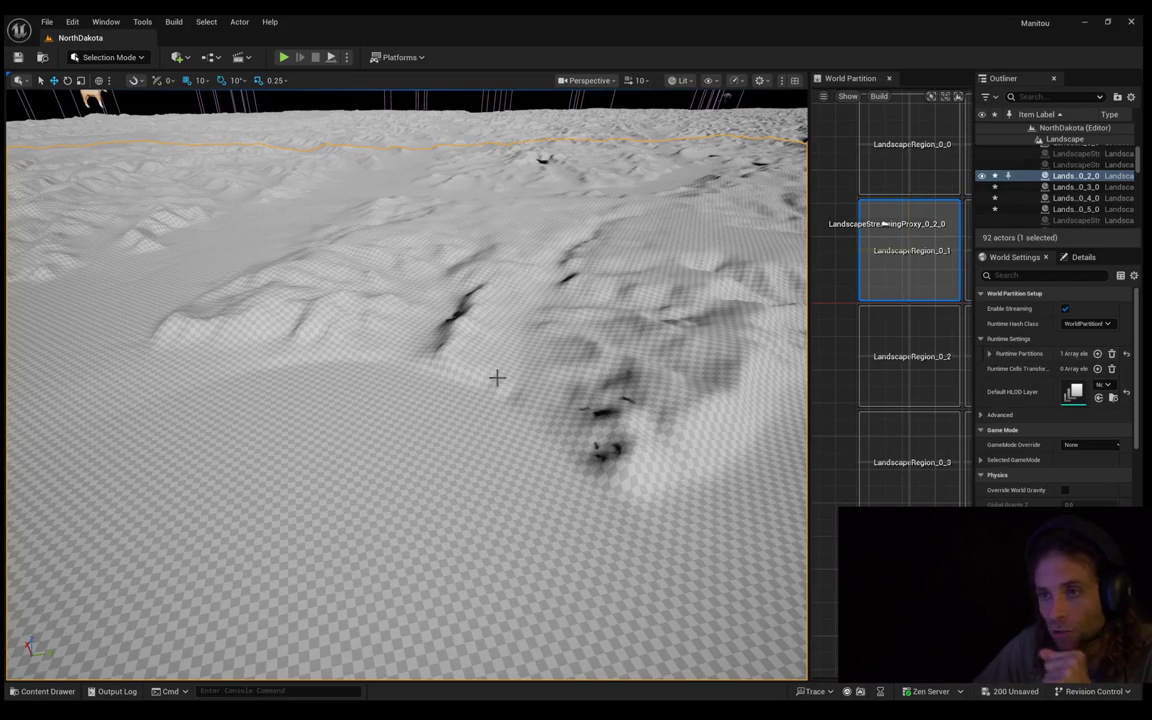
Fly the camera up and back to see the whole landscape and its river valley
mouse_move(605, 320)
mouse_down()
mouse_move(640, 300)
mouse_move(498, 208)
mouse_move(731, 297)
mouse_up()
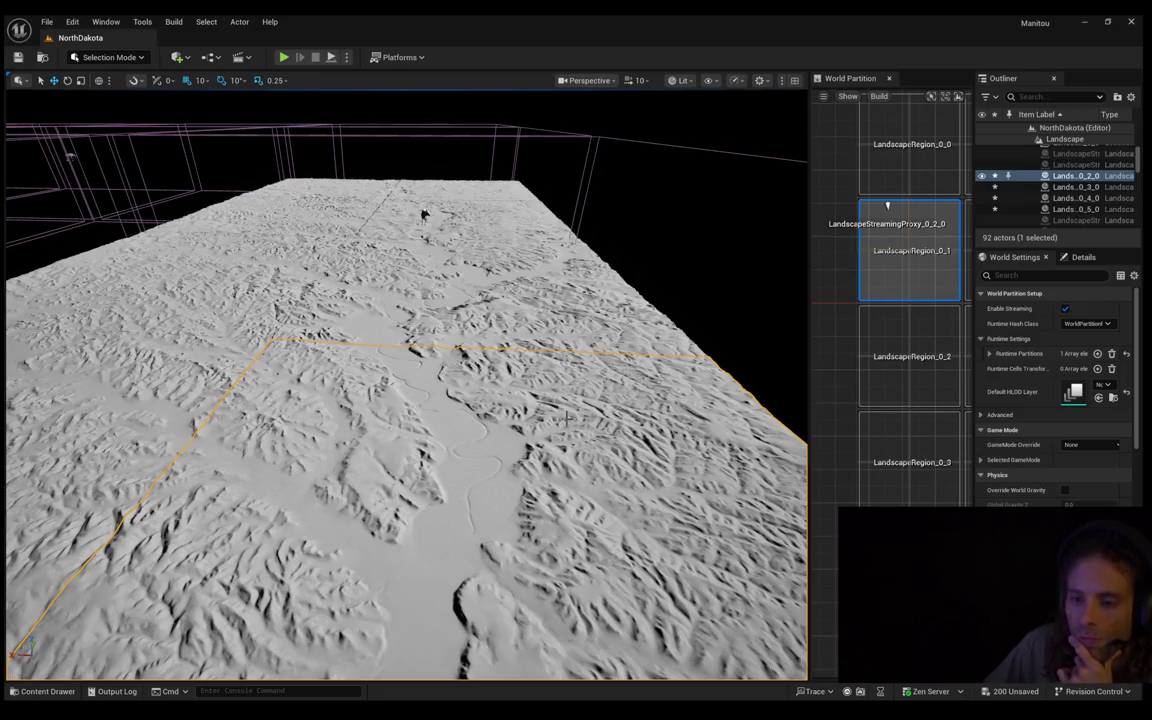
Zoom over the river valley, then focus the view on the LandscapeRegion_0_3 cell
scroll(424, 214, up, 10)
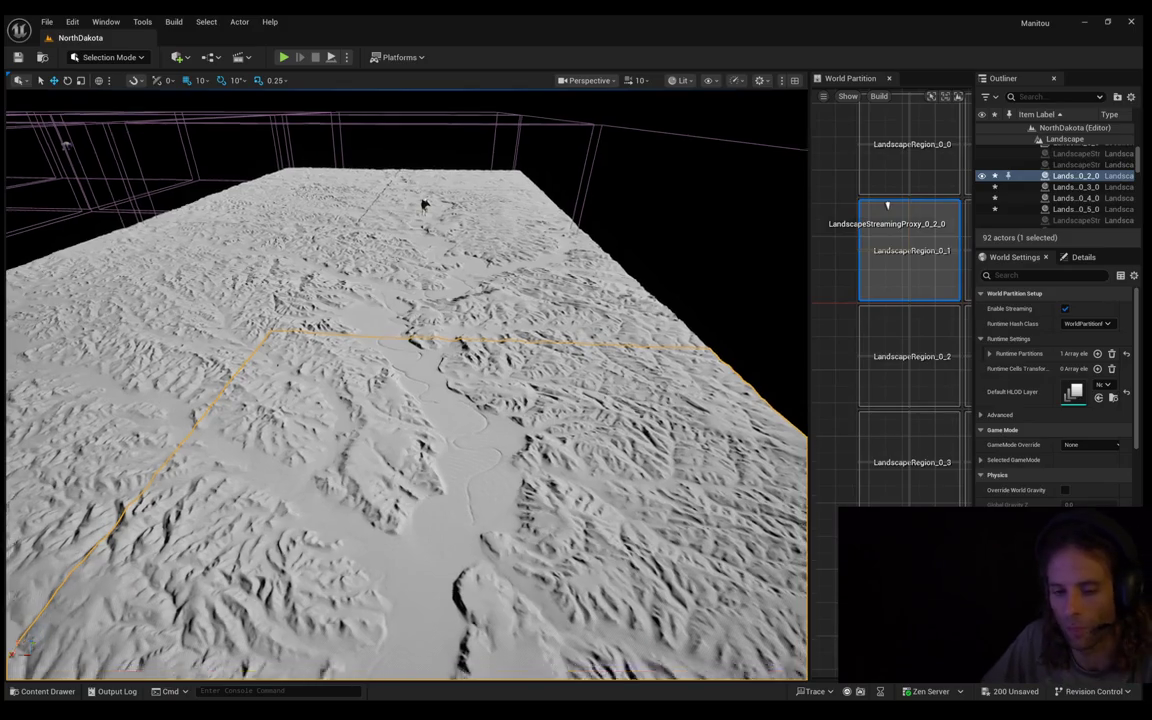
scroll(404, 384, down, 3)
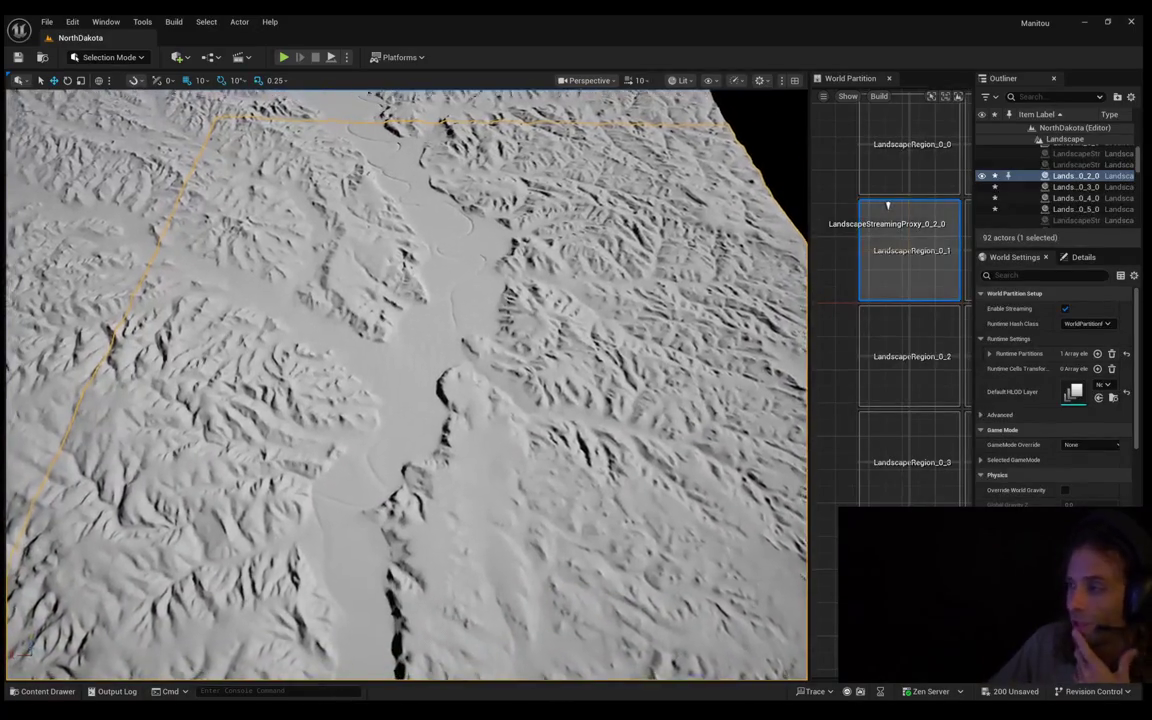
scroll(404, 384, down, 3)
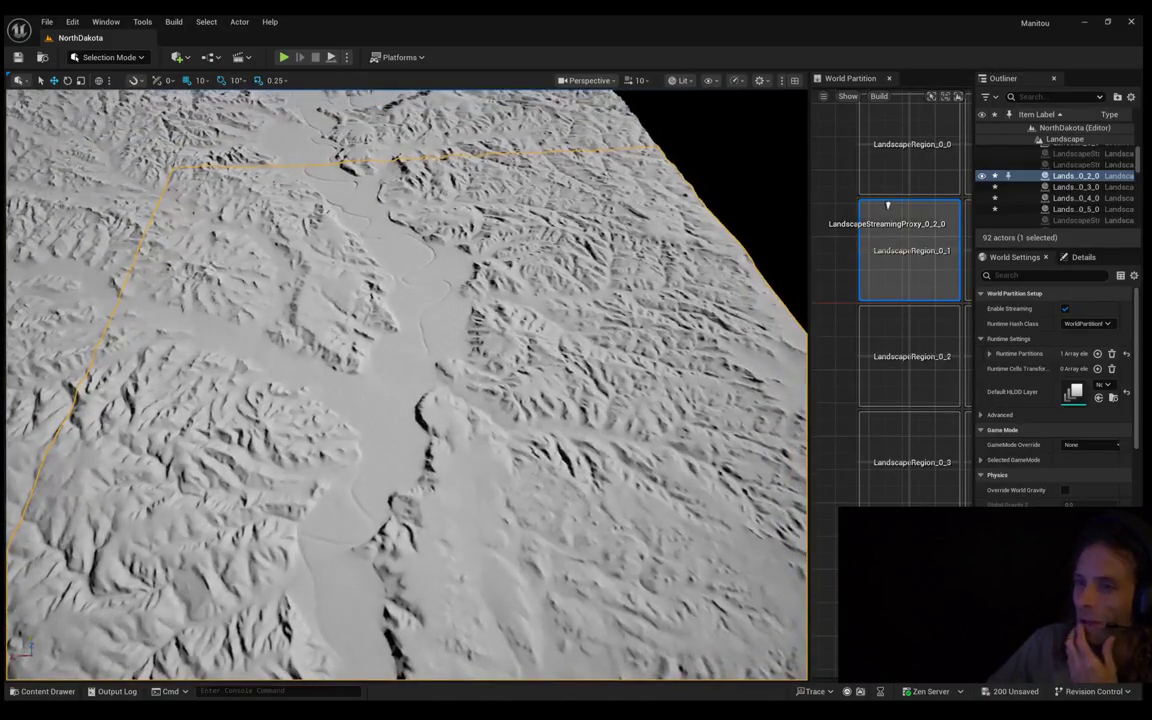
scroll(404, 384, down, 3)
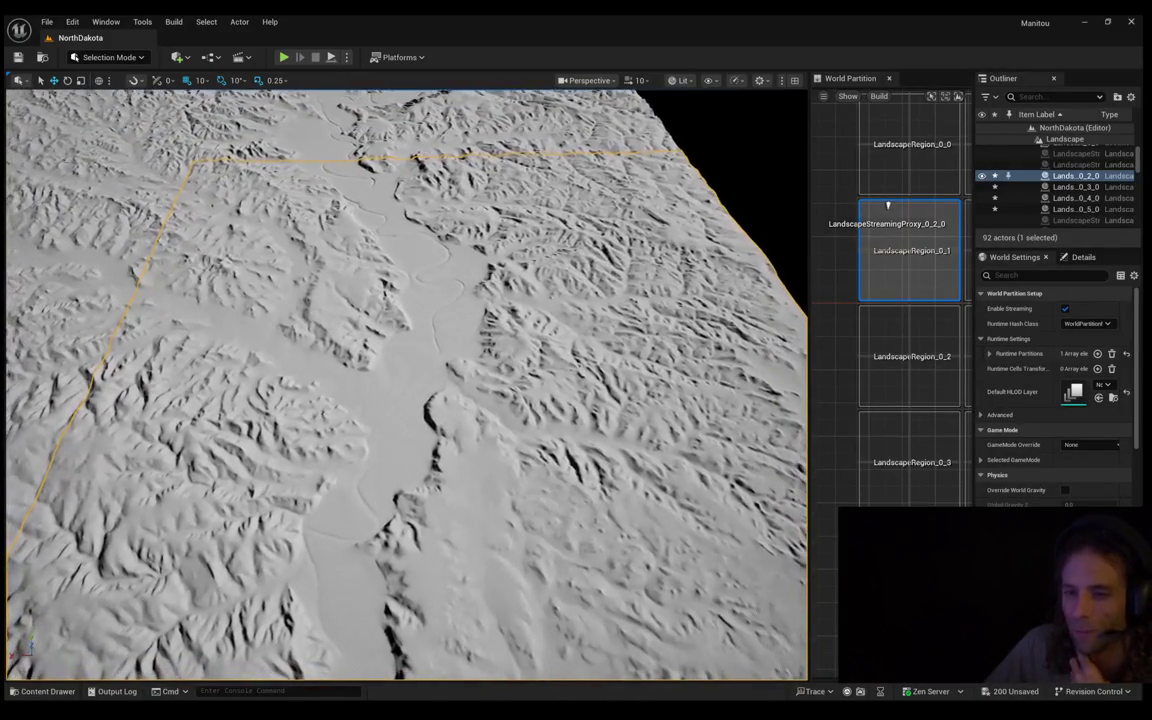
scroll(156, 424, down, 5)
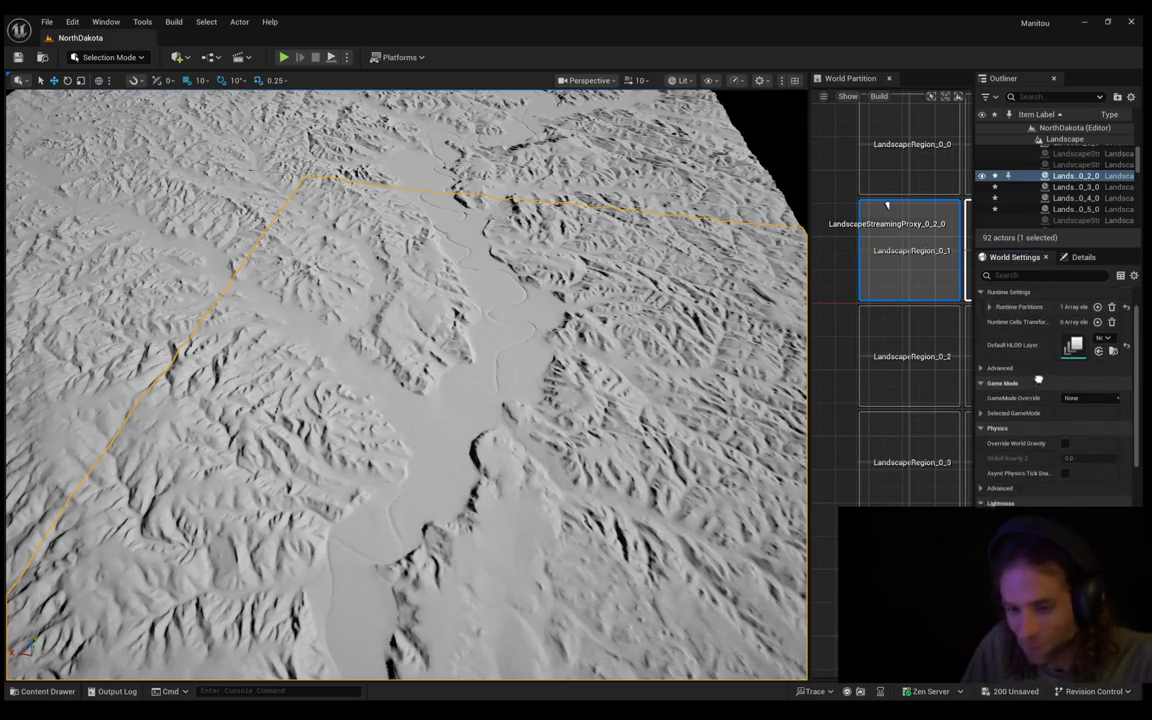
double_click(886, 205)
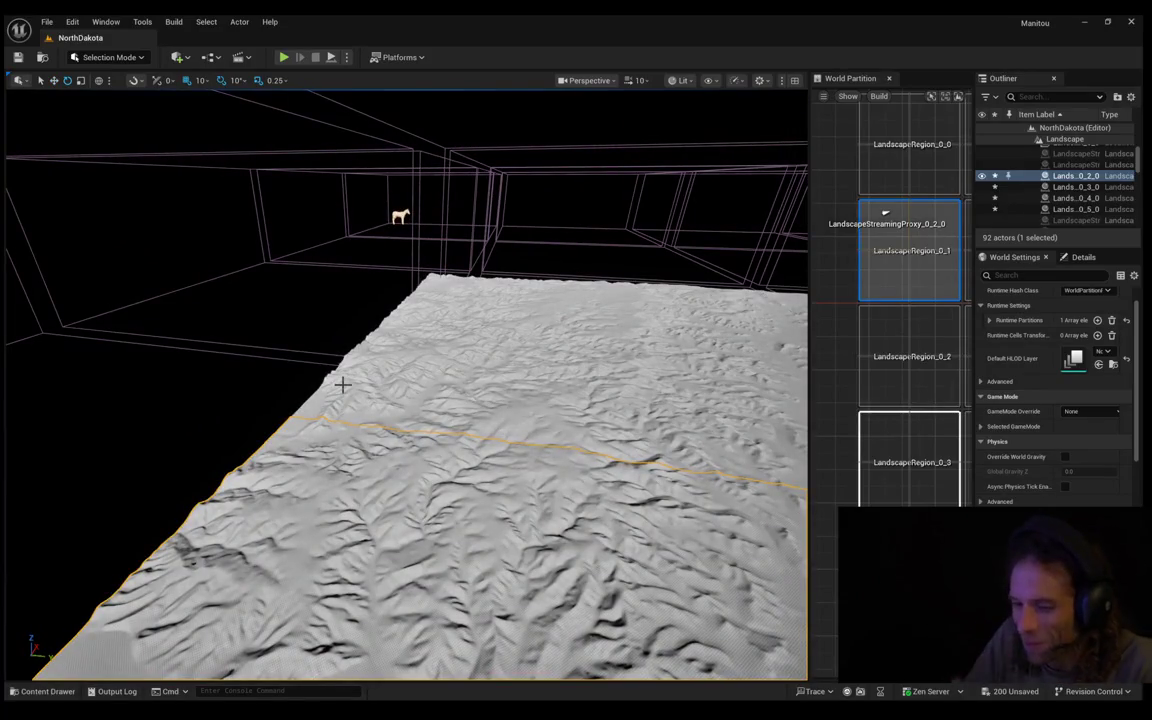
Focus the view on a landscape region near the edge where the cow stands
double_click(884, 212)
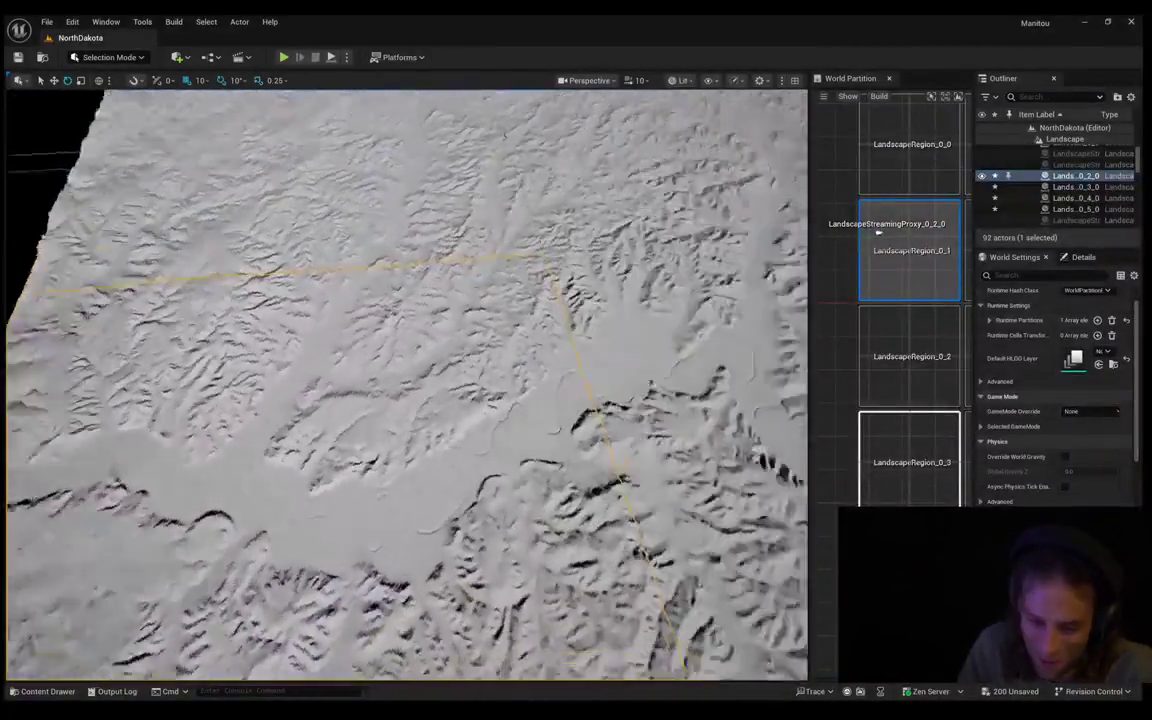
double_click(877, 240)
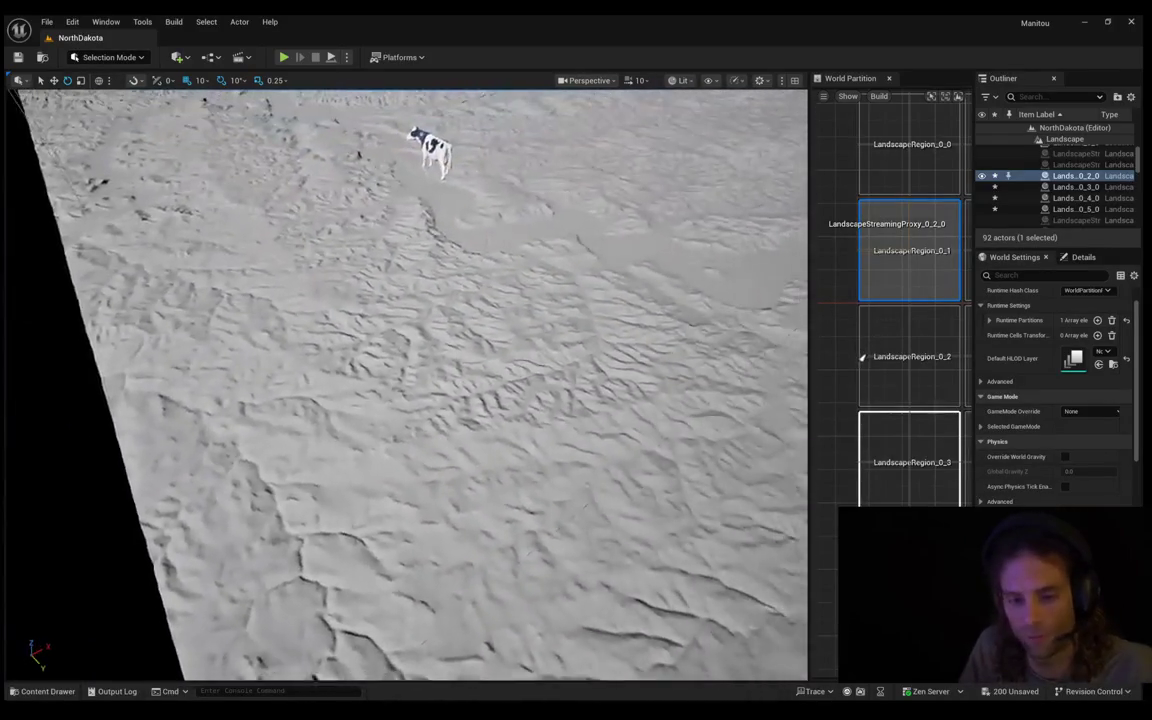
Sweep the camera left and right across the strip's edges and the empty cells beyond
key(Right)
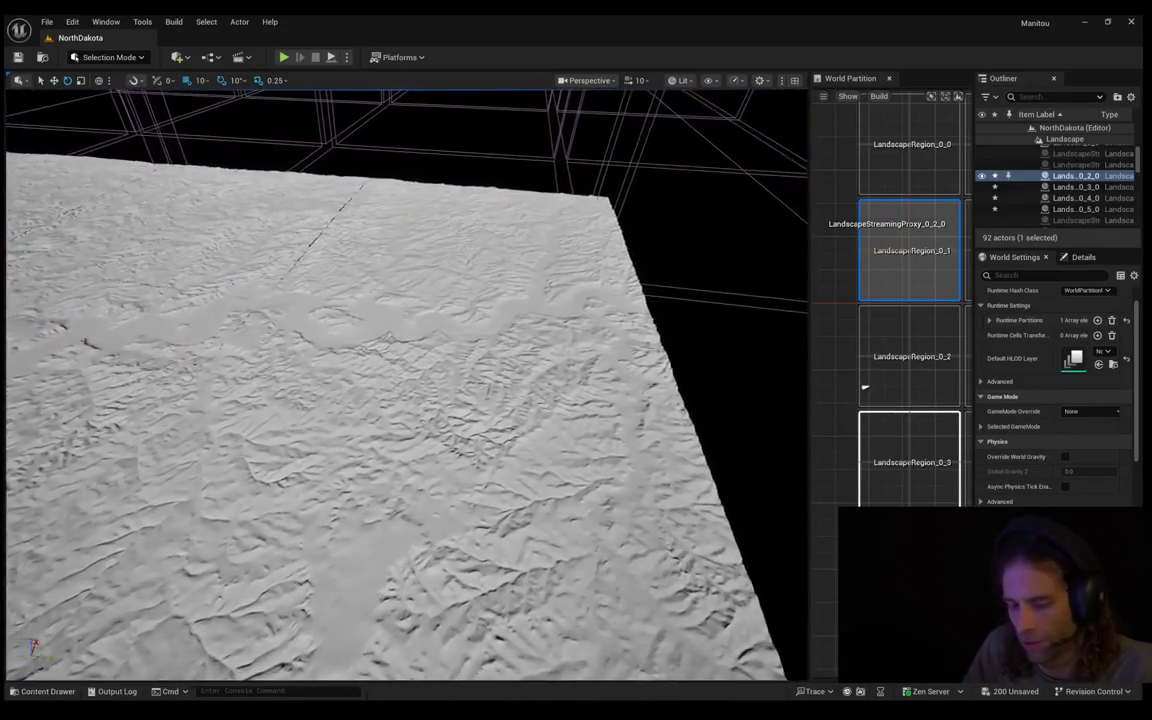
key(Left)
key(Right)
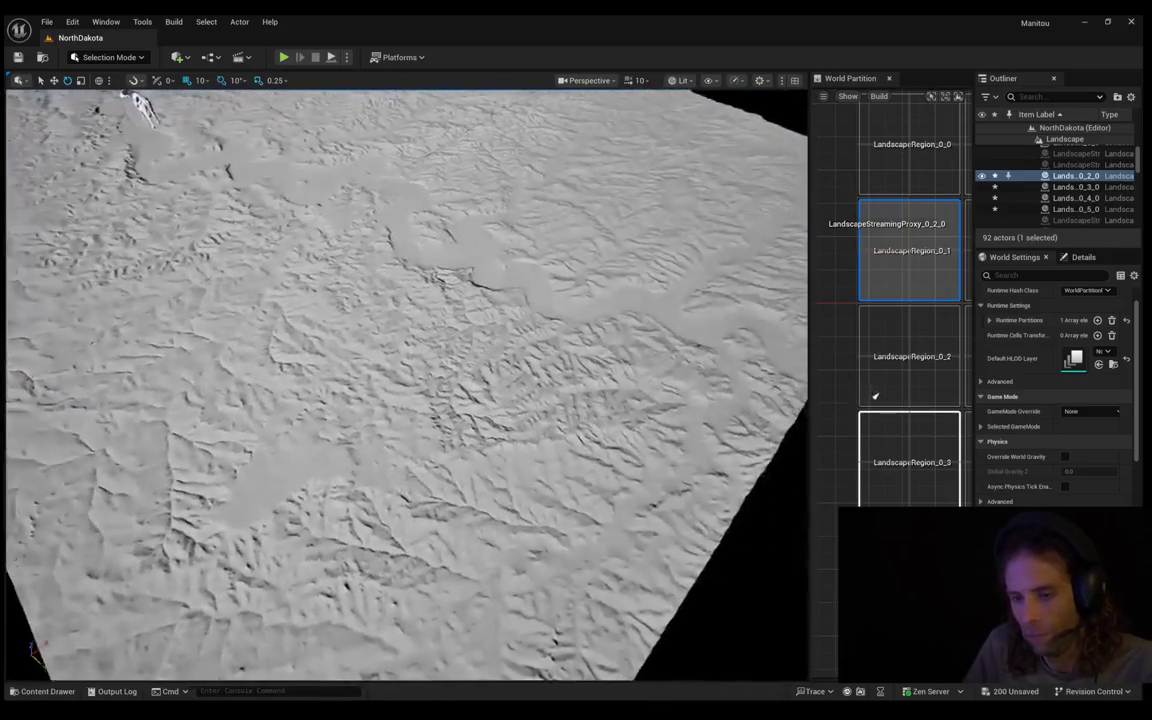
key(Right)
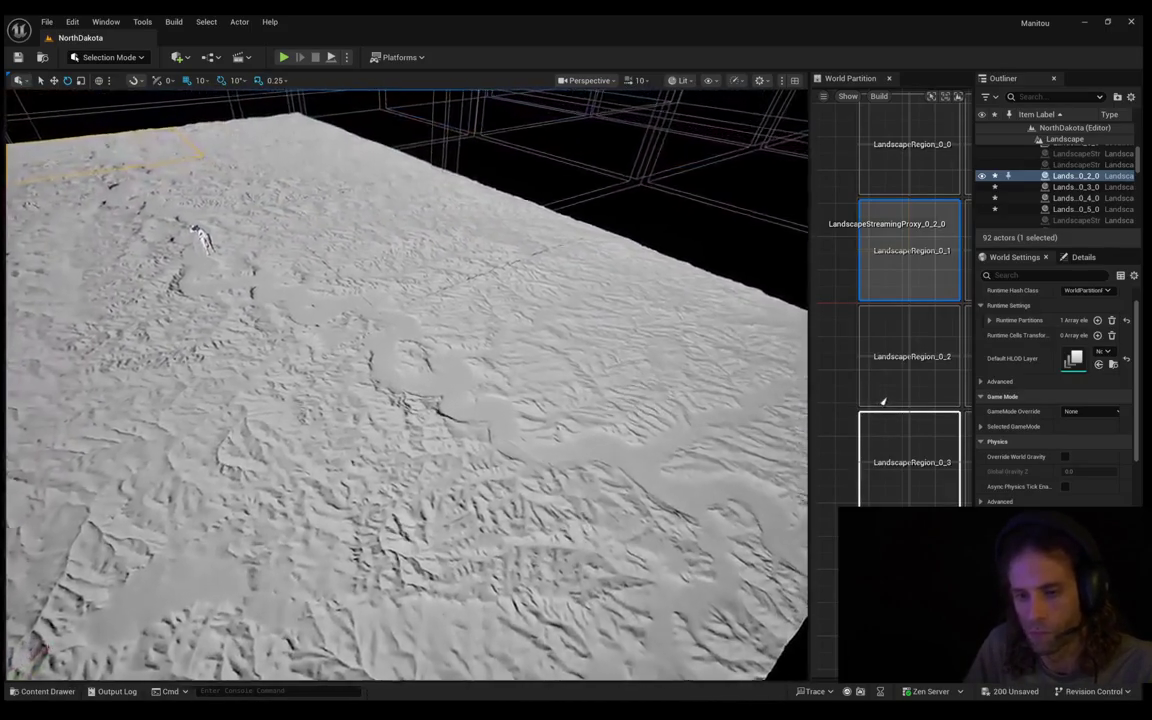
key(Left)
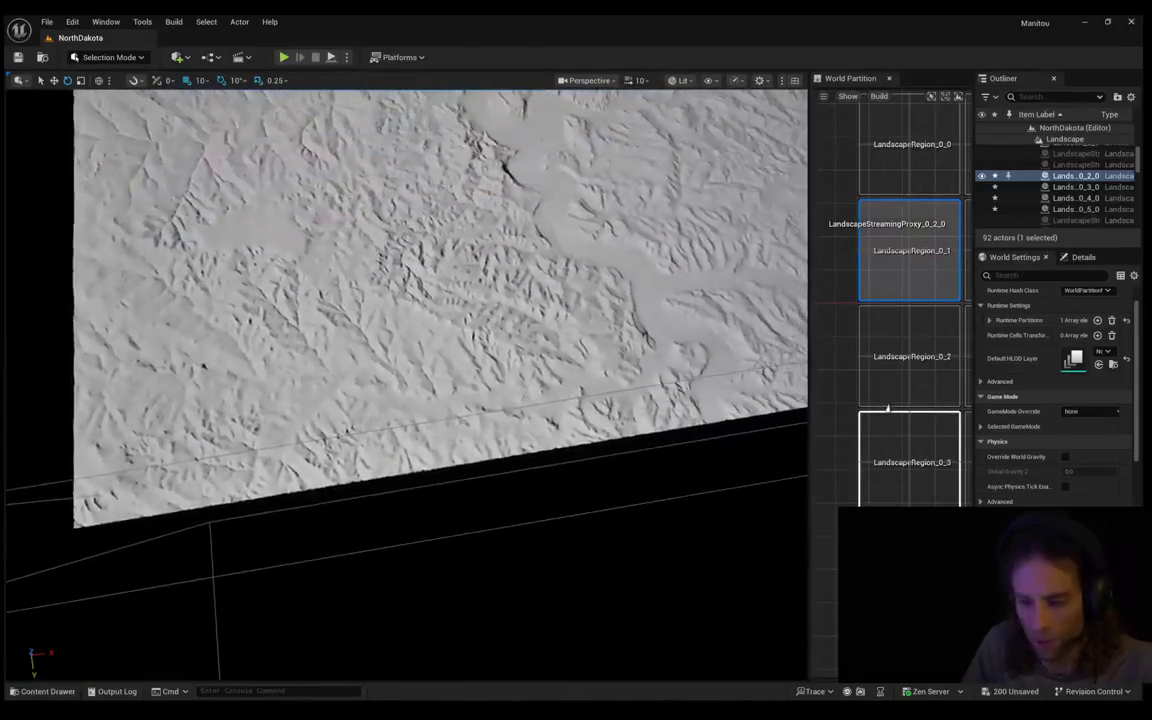
key(Left)
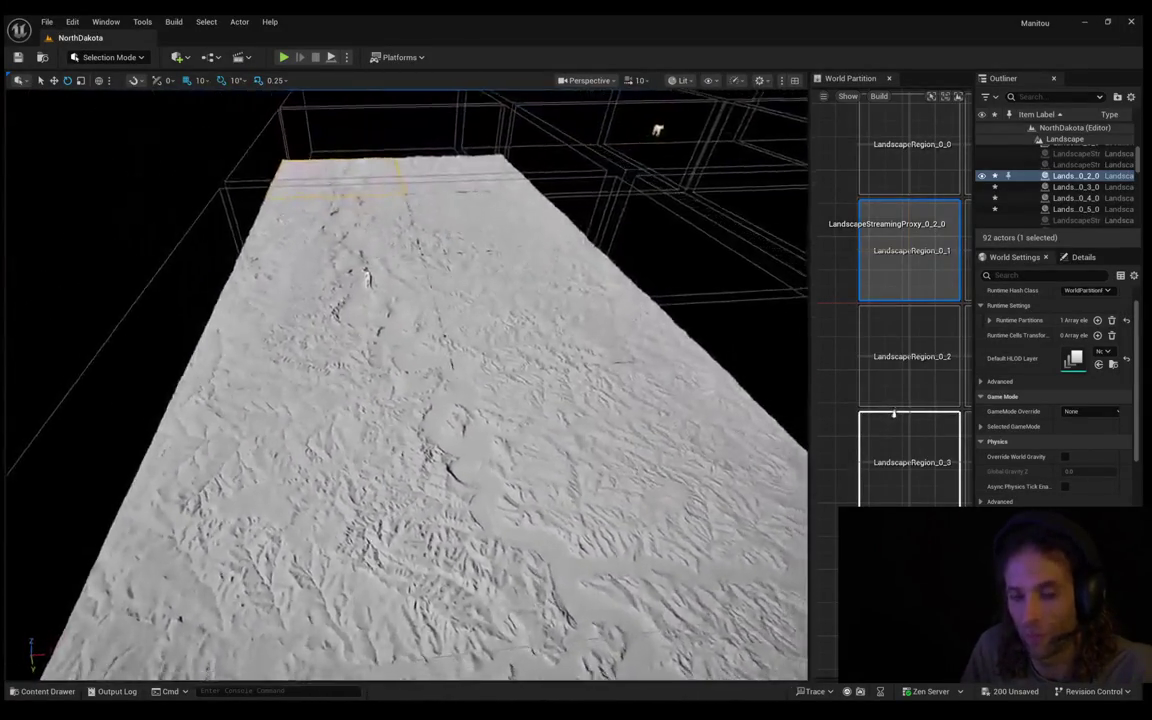
key(Right)
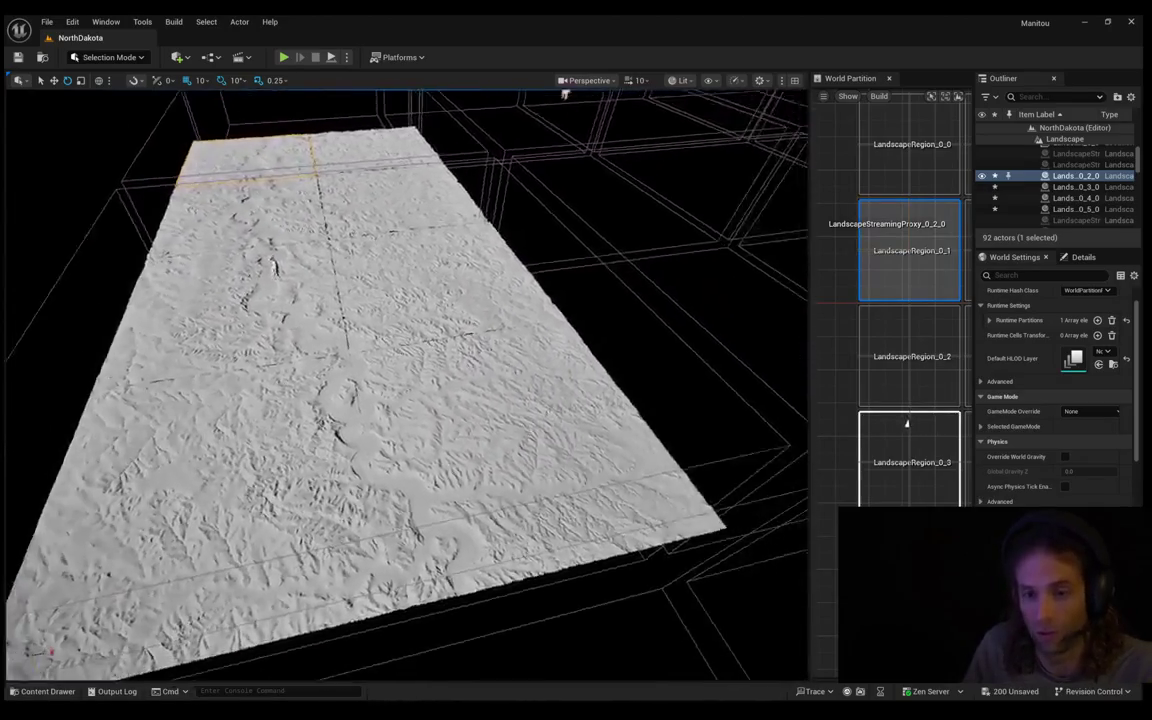
key(Left)
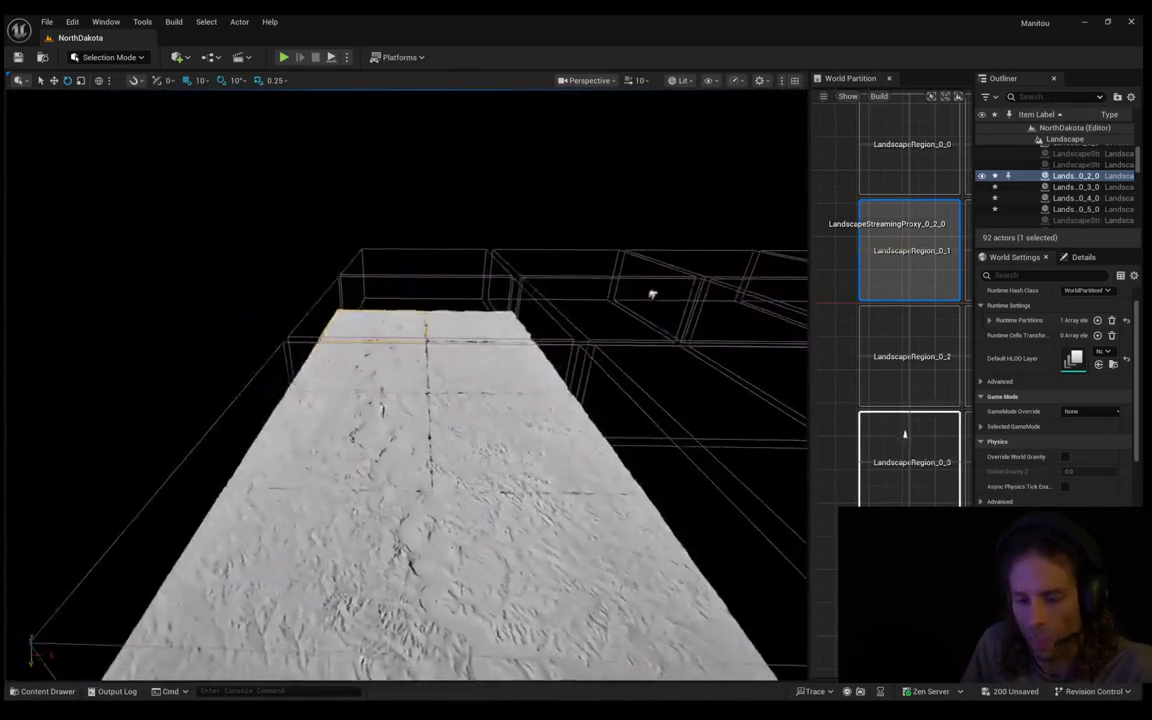
Move in and out over the strip for close-ups of the terrain and the cow
key(Down)
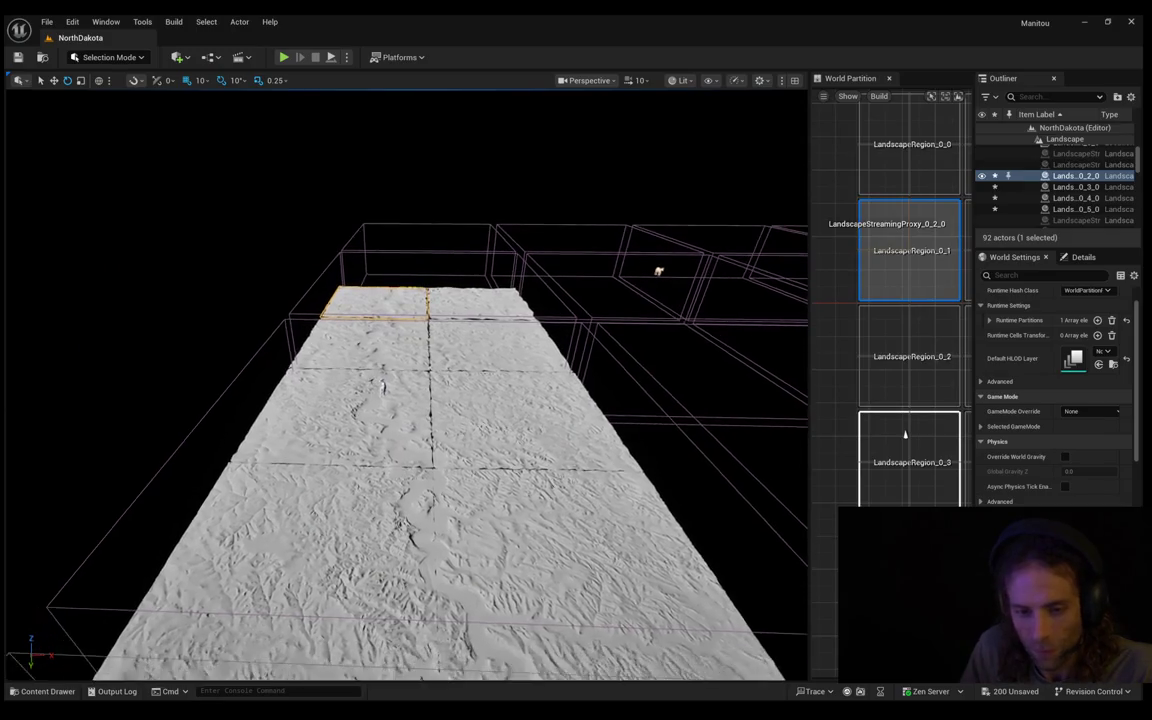
key(Up)
key(Up)
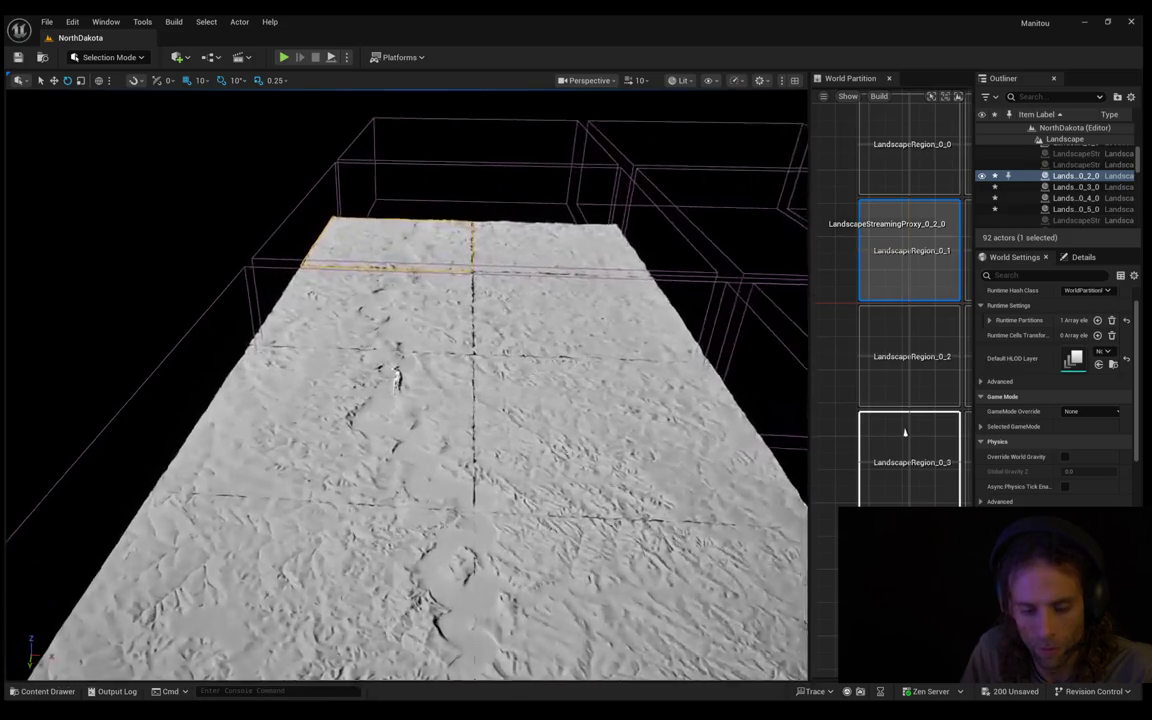
key(Up)
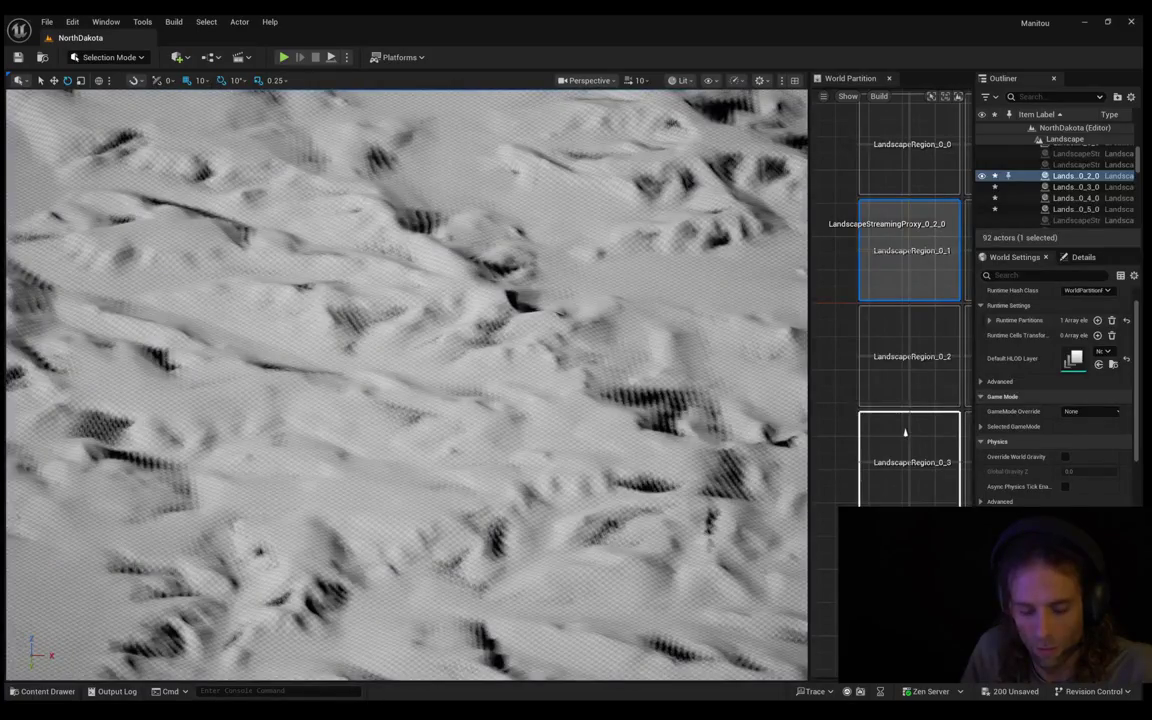
key(Down)
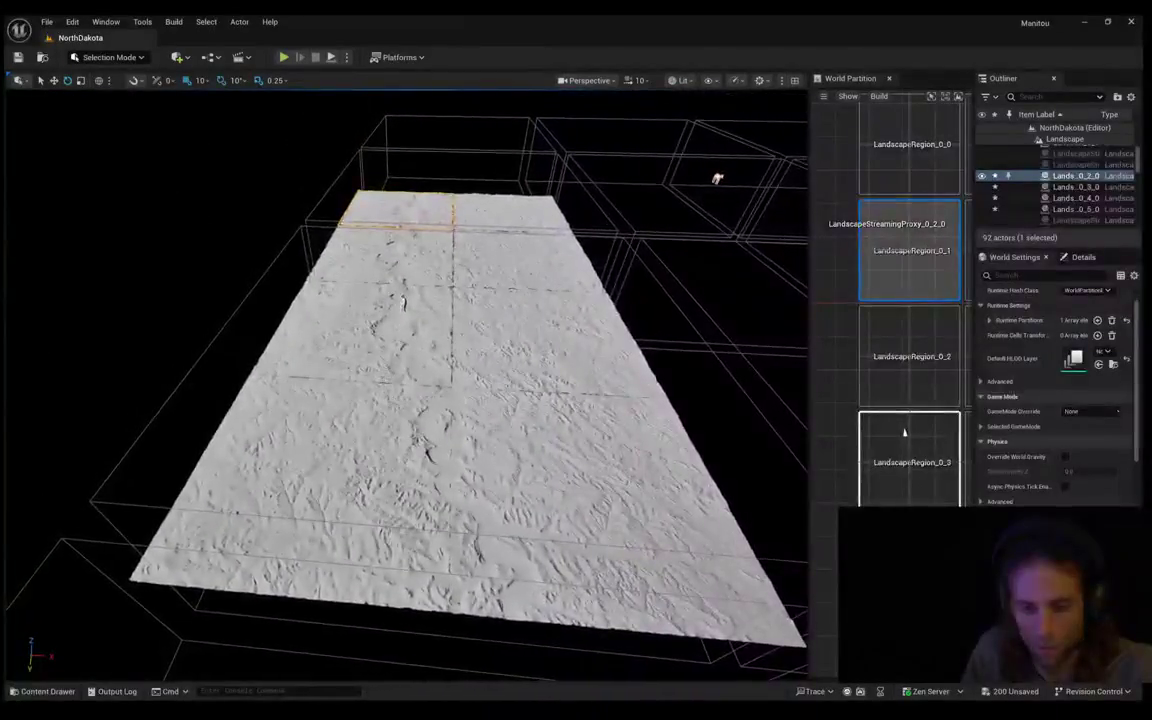
key(Up)
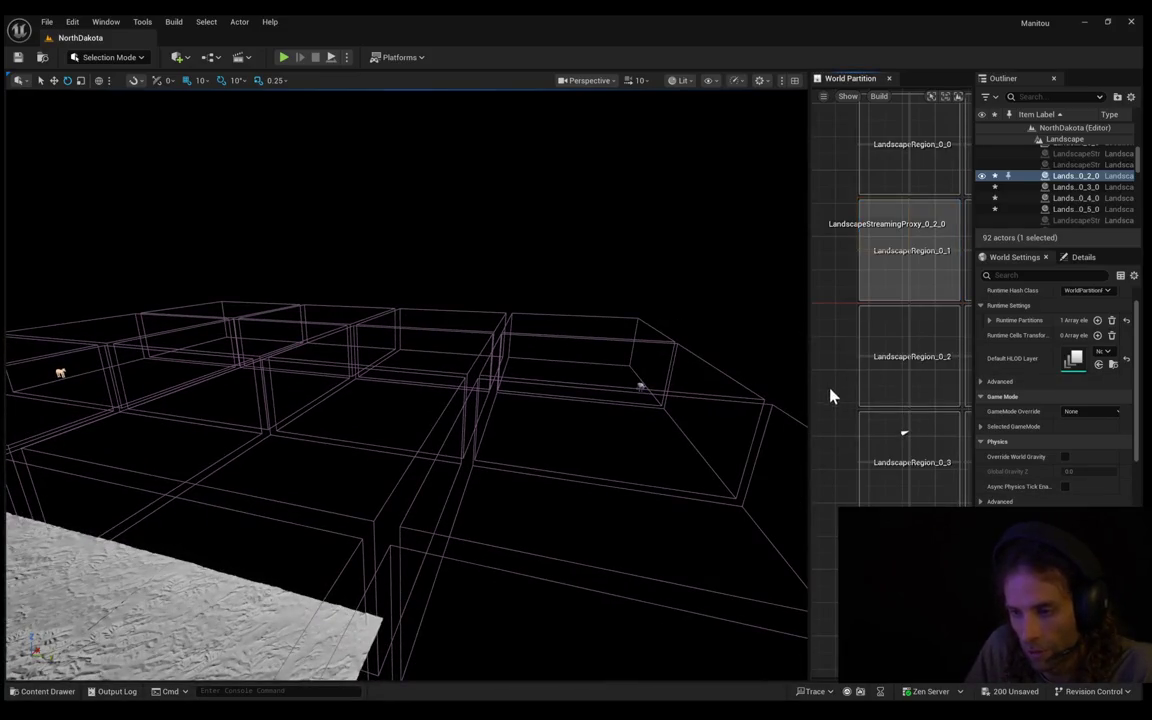
Zoom out the World Partition map and orbit the view to see both loaded landscape strips
scroll(826, 414, down, 3)
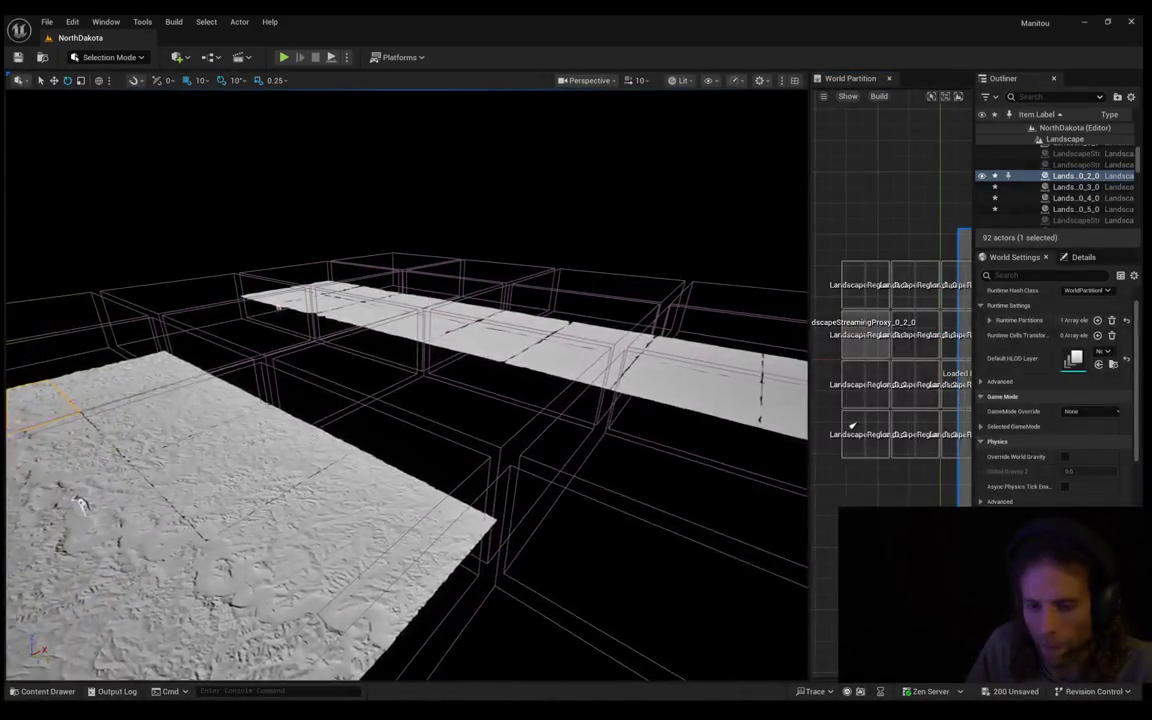
mouse_move(330, 447)
mouse_down()
mouse_move(288, 334)
mouse_move(300, 338)
mouse_move(212, 262)
mouse_move(411, 363)
mouse_move(457, 368)
mouse_up()
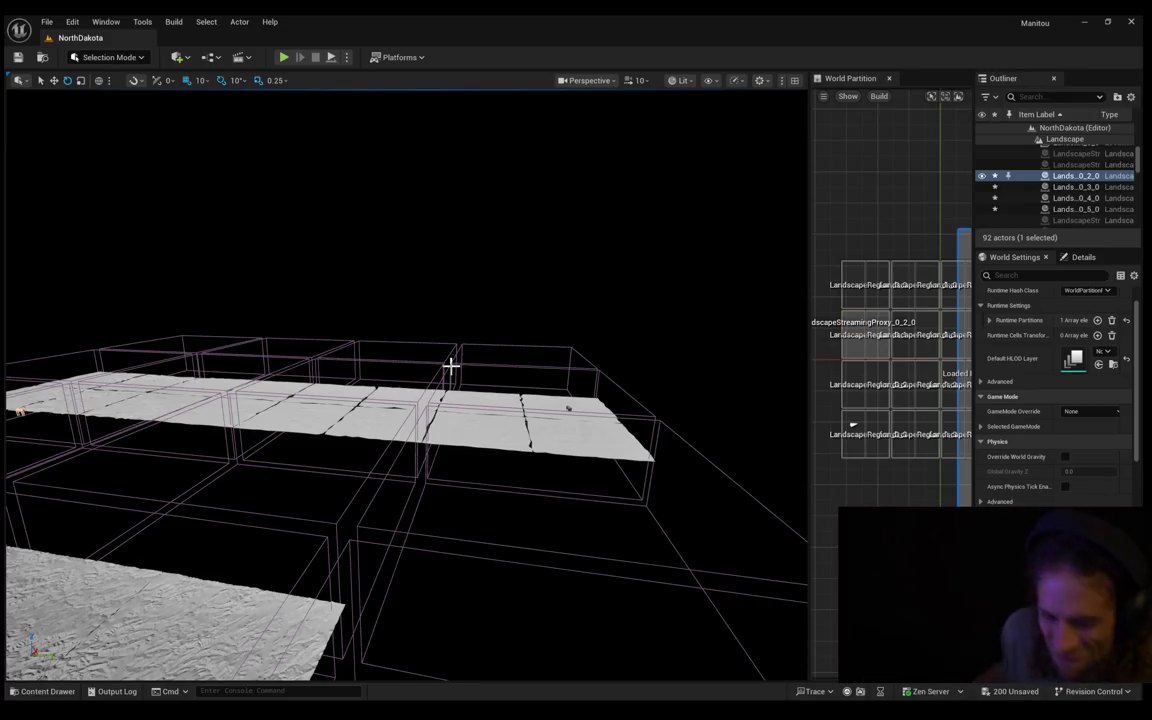
mouse_move(477, 510)
mouse_down()
mouse_move(452, 480)
mouse_move(475, 510)
mouse_up()
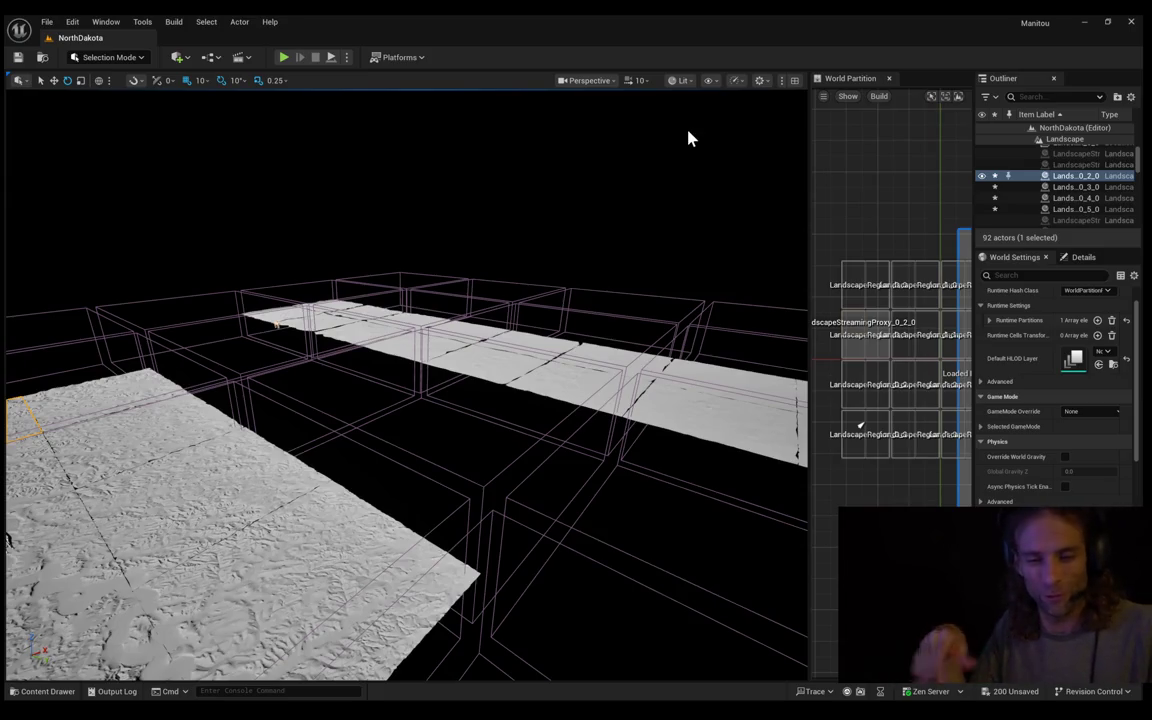
Focus on the Lands_0_2_0 tile, then orbit and dolly to frame the loaded tiles
drag(576, 100, 576, 92)
key(f)
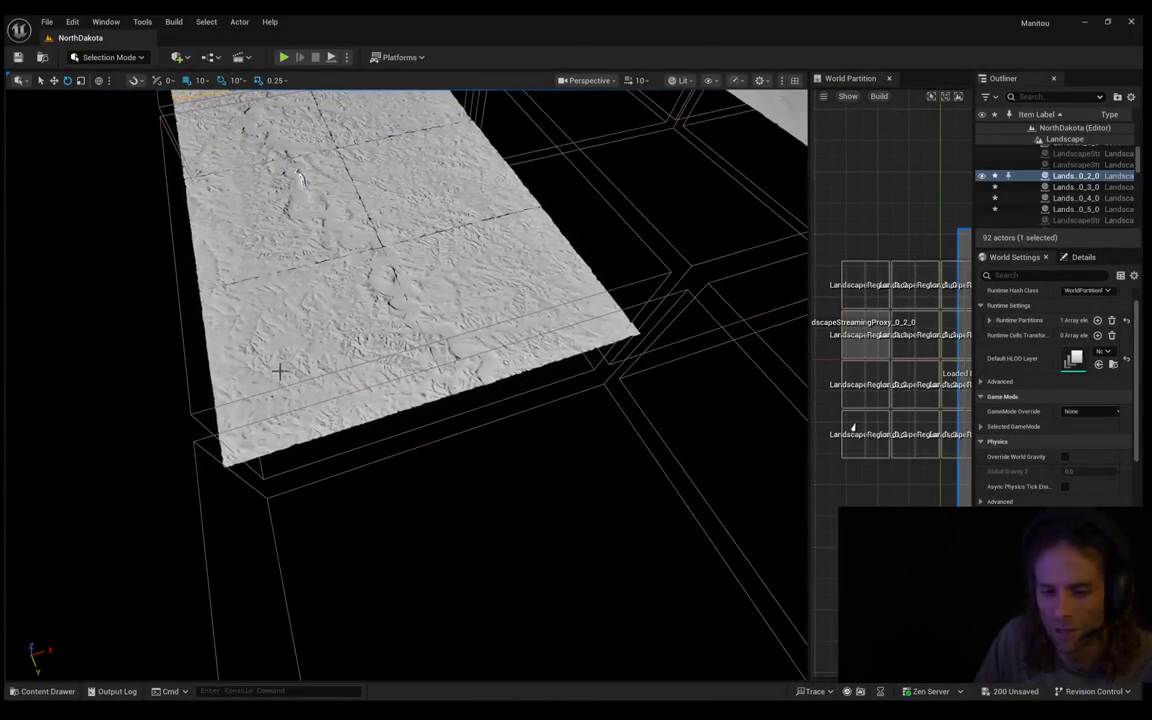
drag(287, 322, 440, 185)
drag(758, 249, 758, 241)
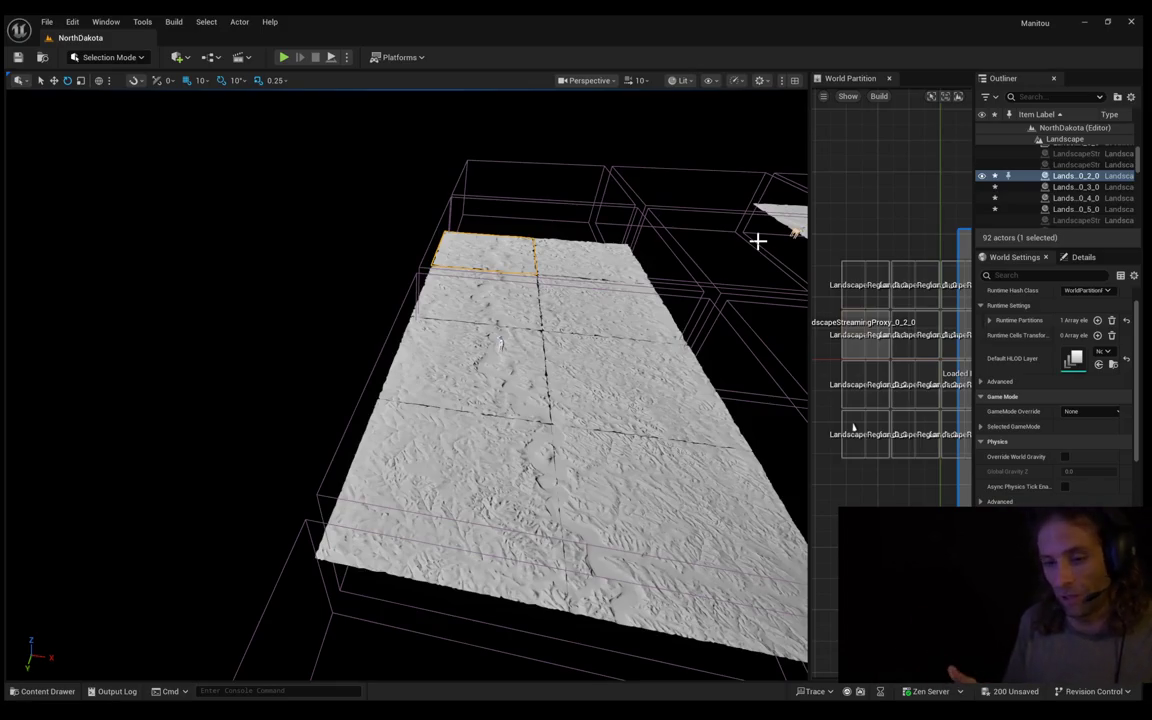
drag(758, 241, 758, 205)
Pull back and tilt the camera to look over the empty World Partition cells beyond the terrain
drag(687, 290, 687, 327)
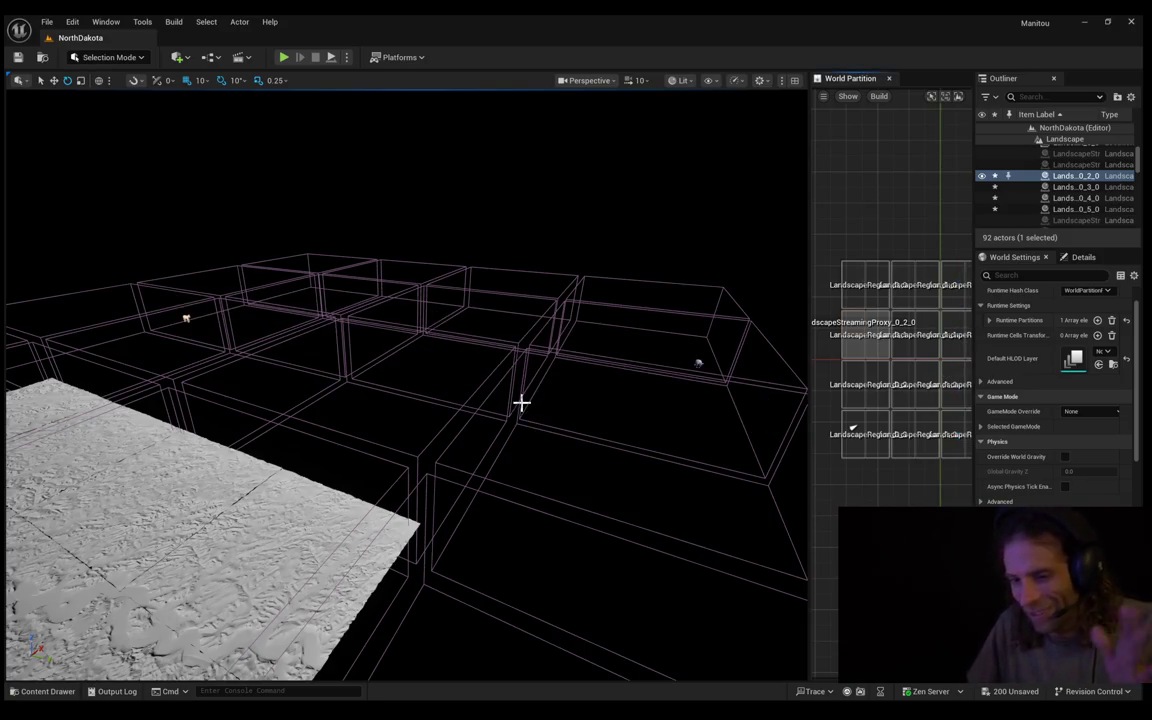
mouse_move(527, 401)
mouse_down()
mouse_move(527, 380)
mouse_move(527, 415)
mouse_move(527, 340)
mouse_move(509, 400)
mouse_up()
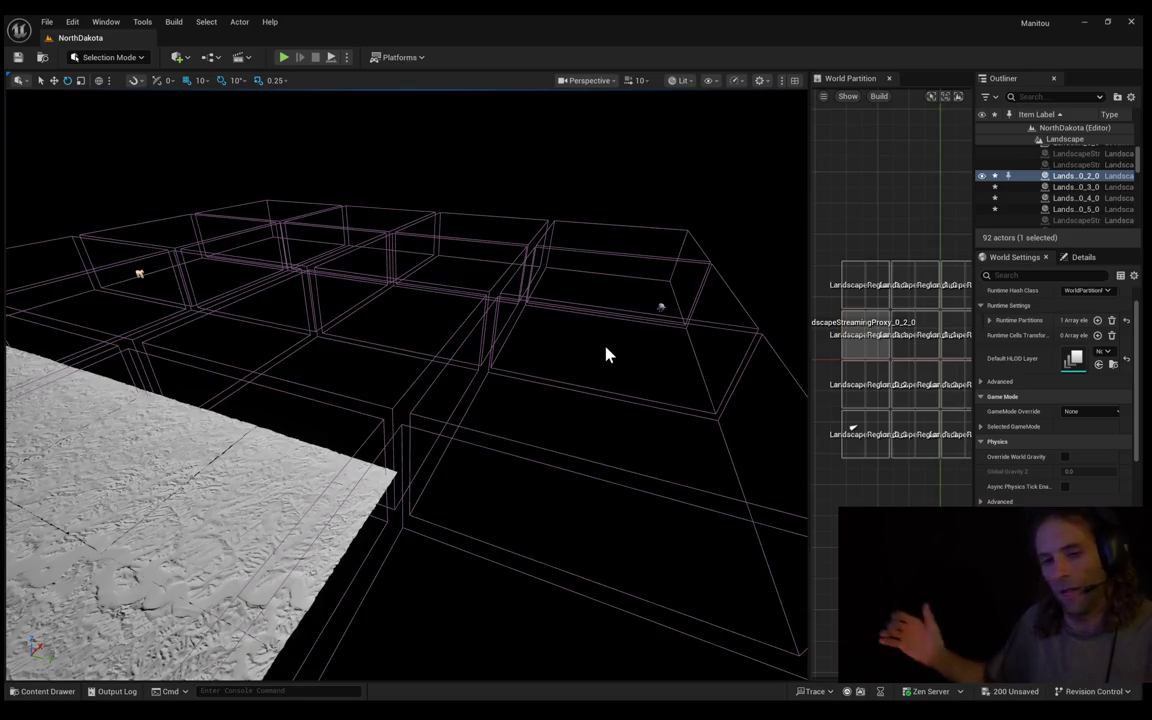
mouse_move(660, 307)
mouse_down()
mouse_move(465, 198)
mouse_move(476, 231)
mouse_move(591, 291)
mouse_move(491, 286)
mouse_move(487, 269)
mouse_move(404, 257)
mouse_move(425, 232)
mouse_up()
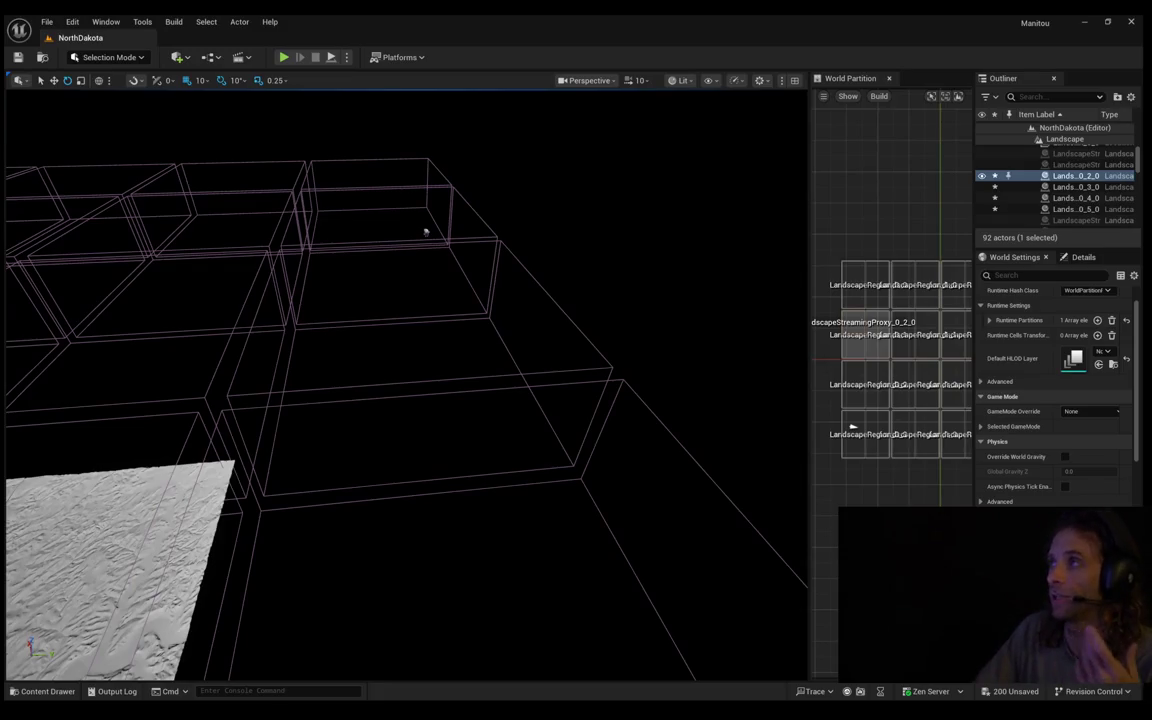
mouse_move(425, 232)
mouse_down()
mouse_move(419, 242)
mouse_move(418, 232)
mouse_up()
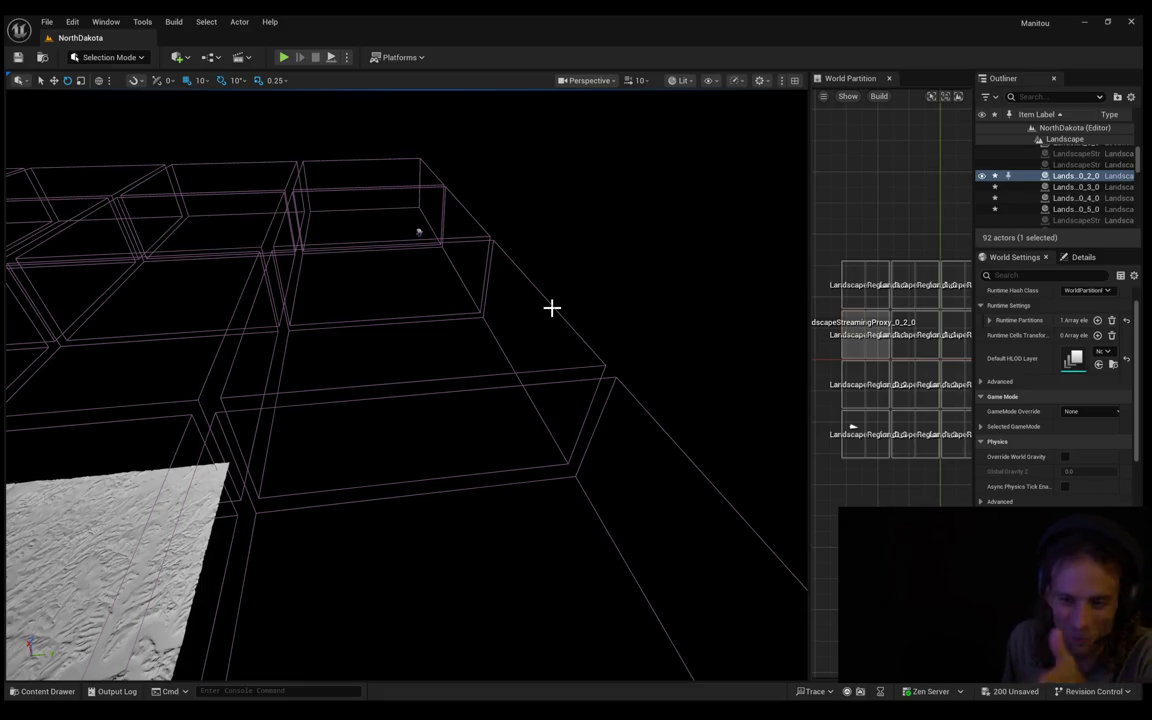
key(f)
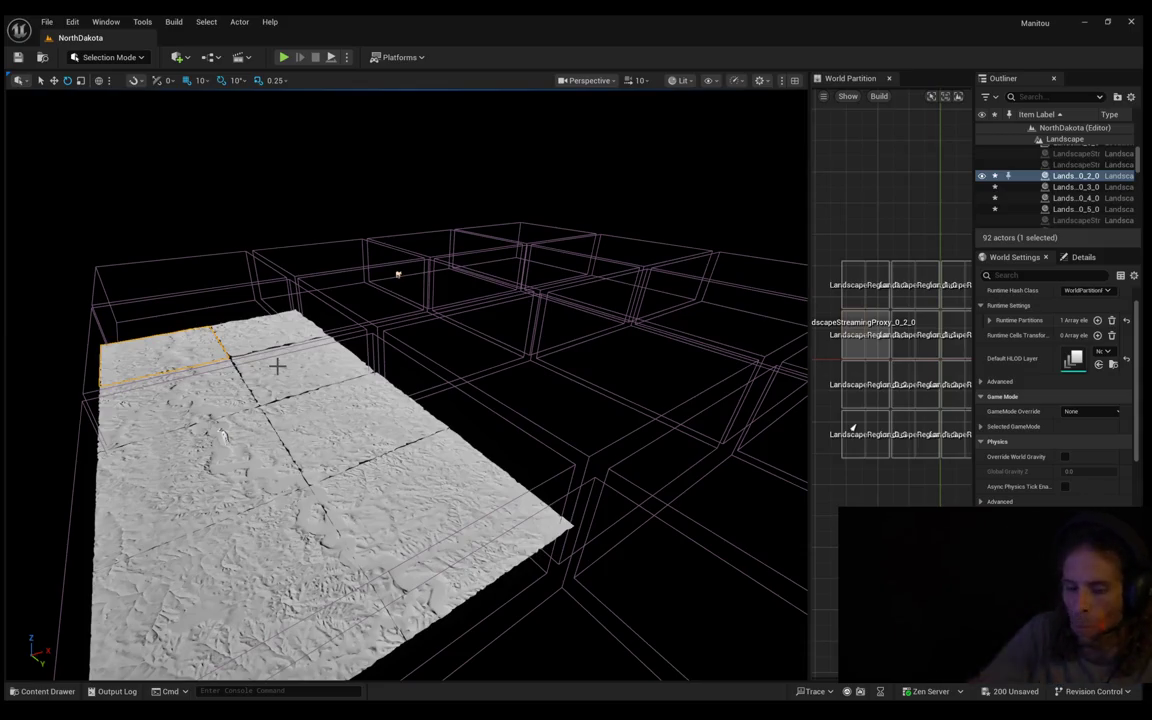
Orbit the view around the single loaded corner of landscape tiles
mouse_move(378, 396)
mouse_down()
mouse_move(450, 396)
mouse_move(392, 407)
mouse_up()
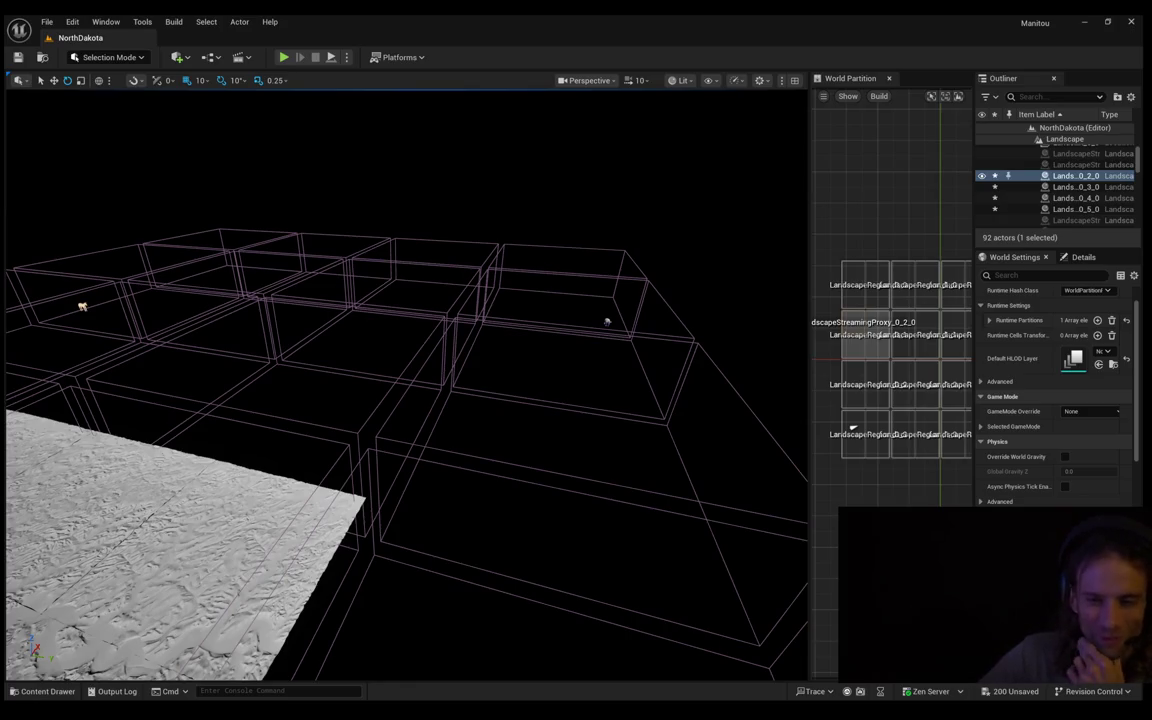
Fly the camera forward over the empty World Partition cell grid
key(w)
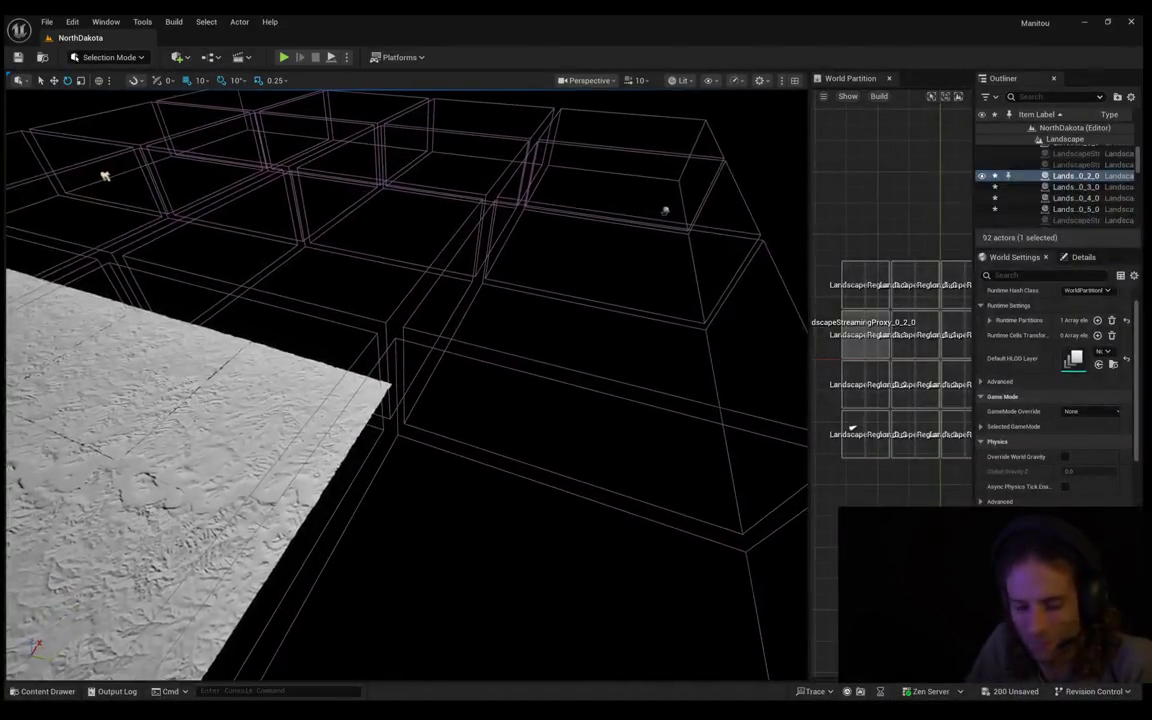
key(w)
key(w)
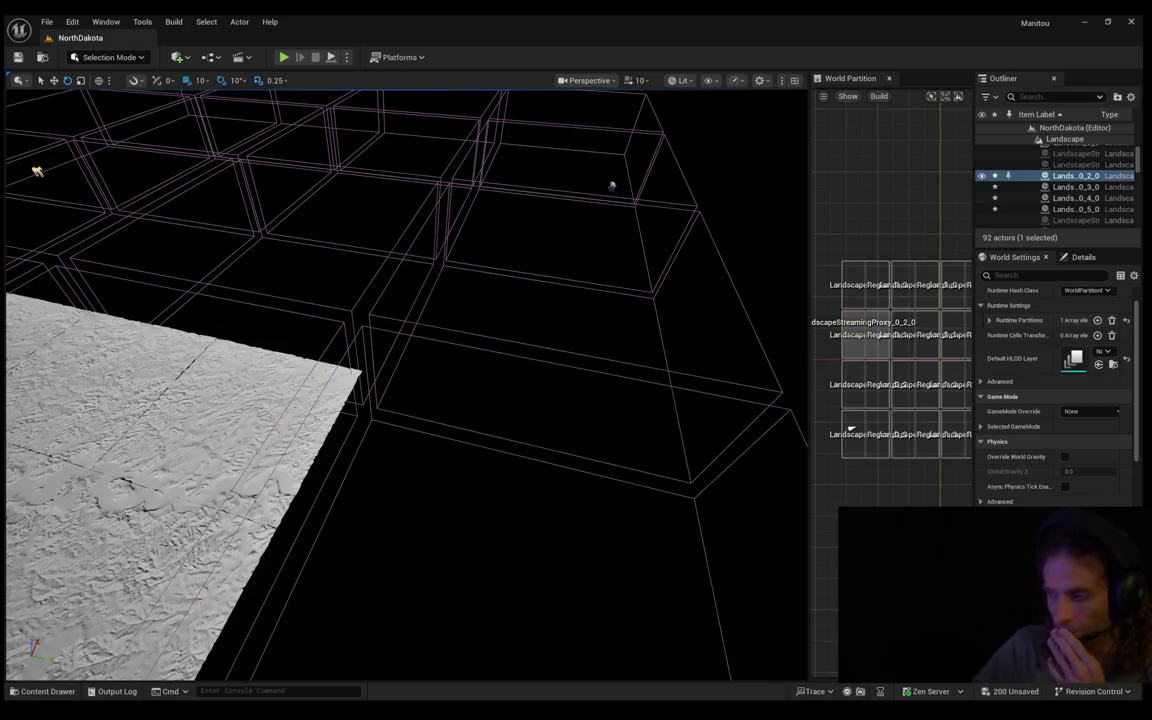
key(w)
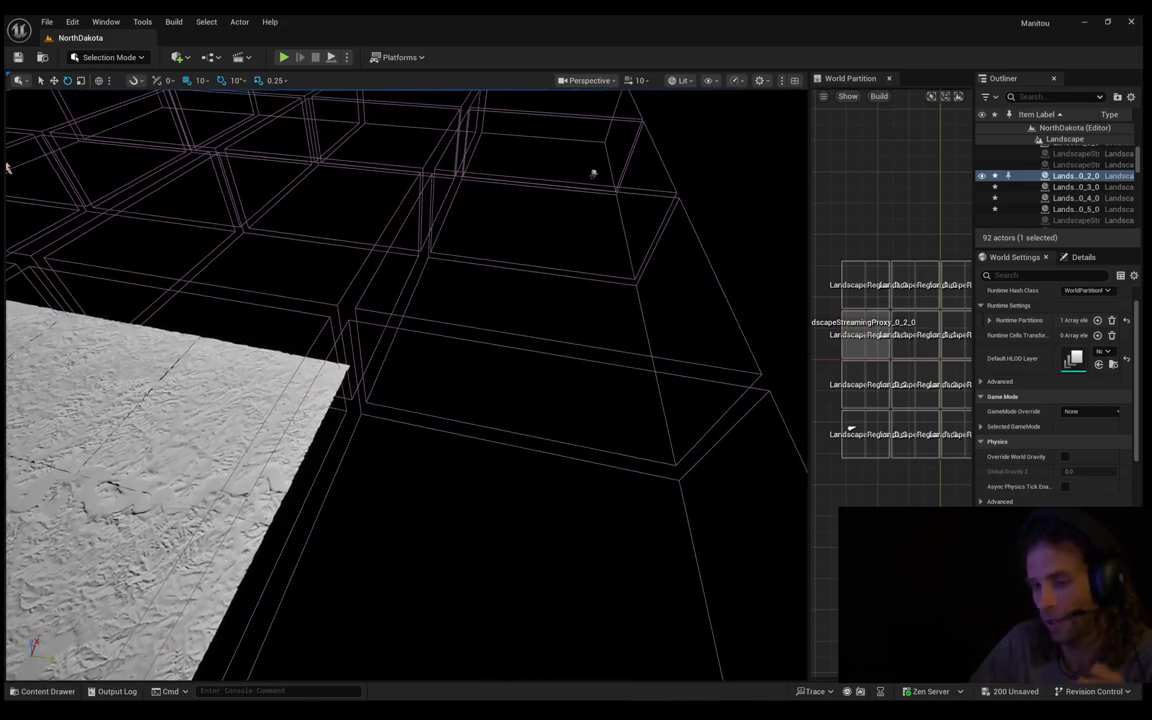
key(w)
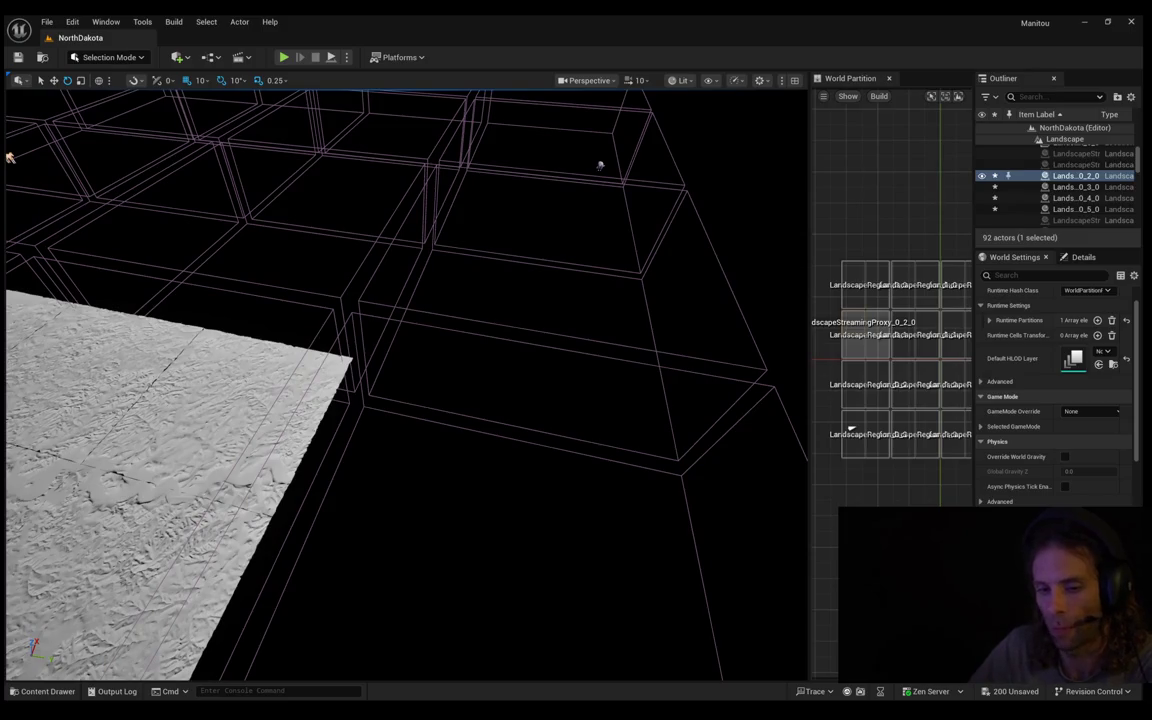
key(s)
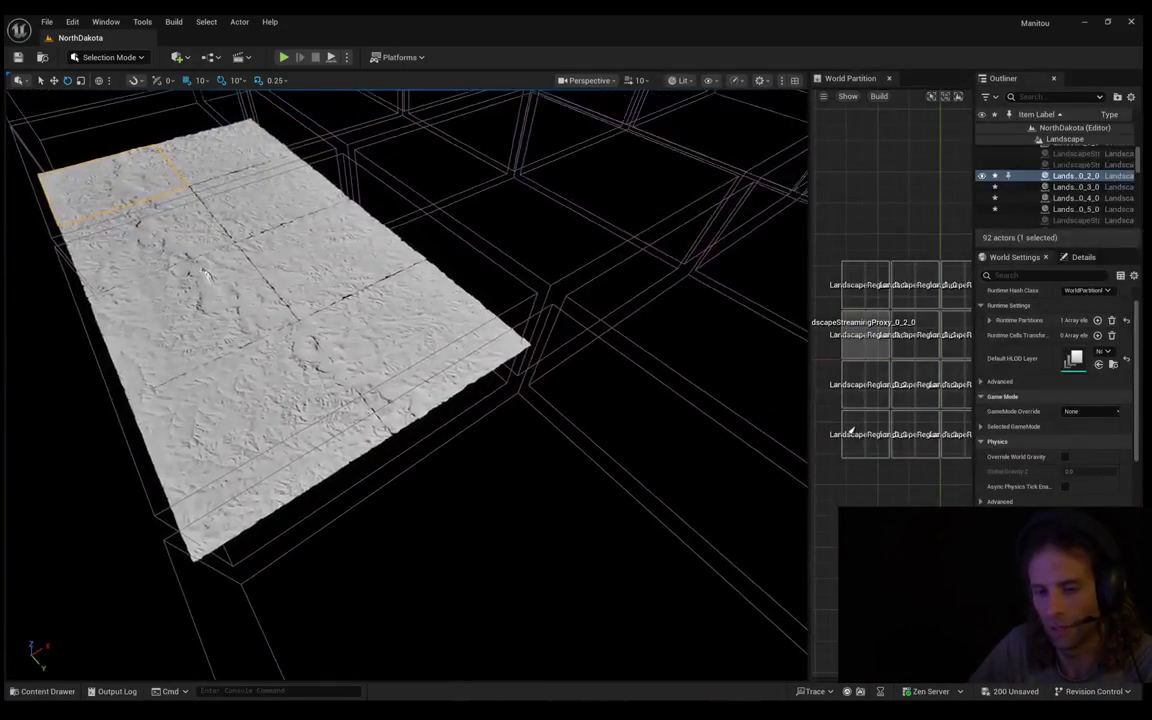
key(w)
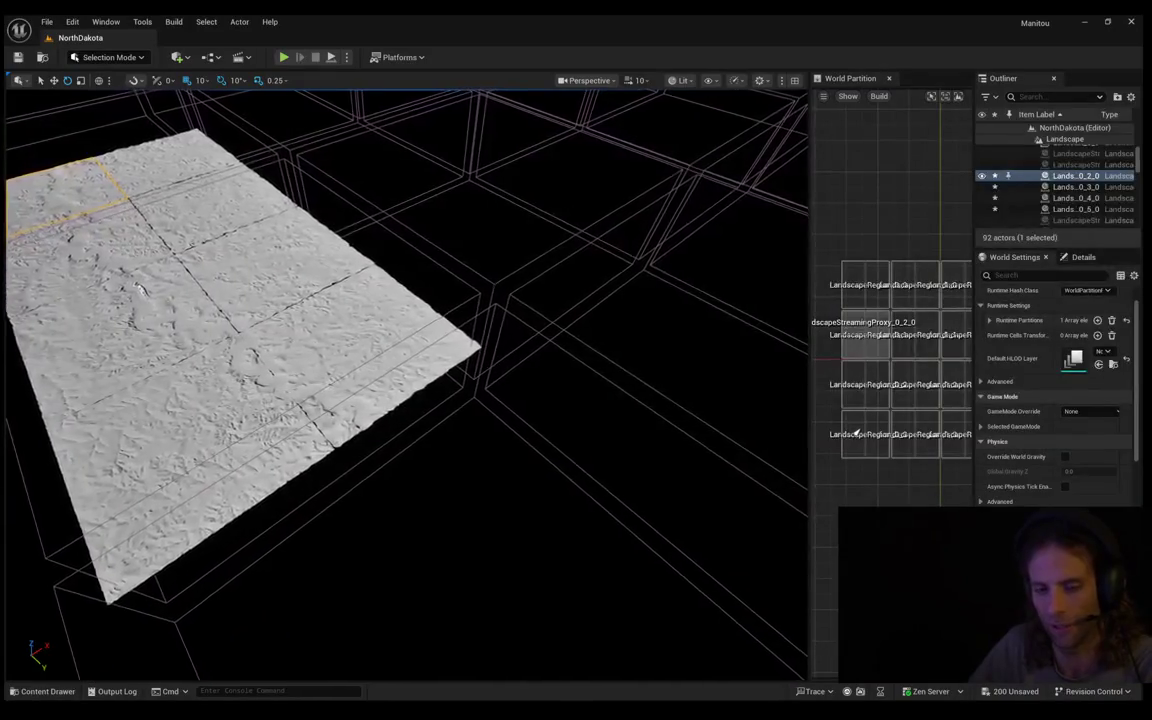
key(s)
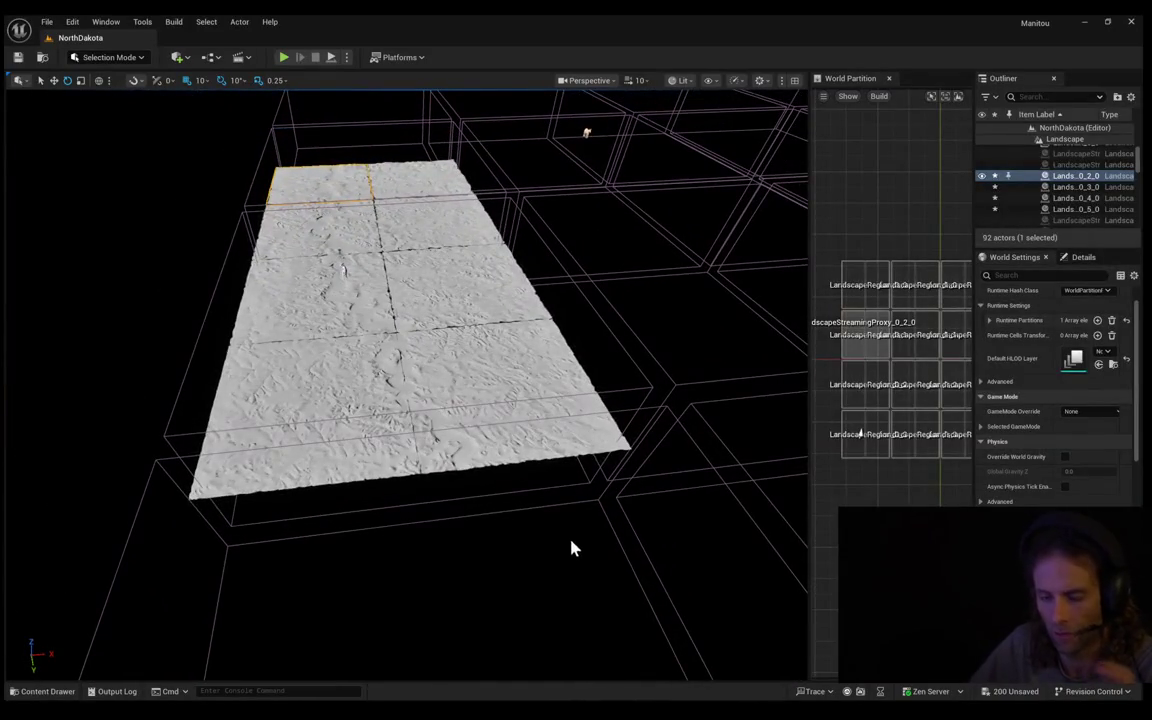
key(w)
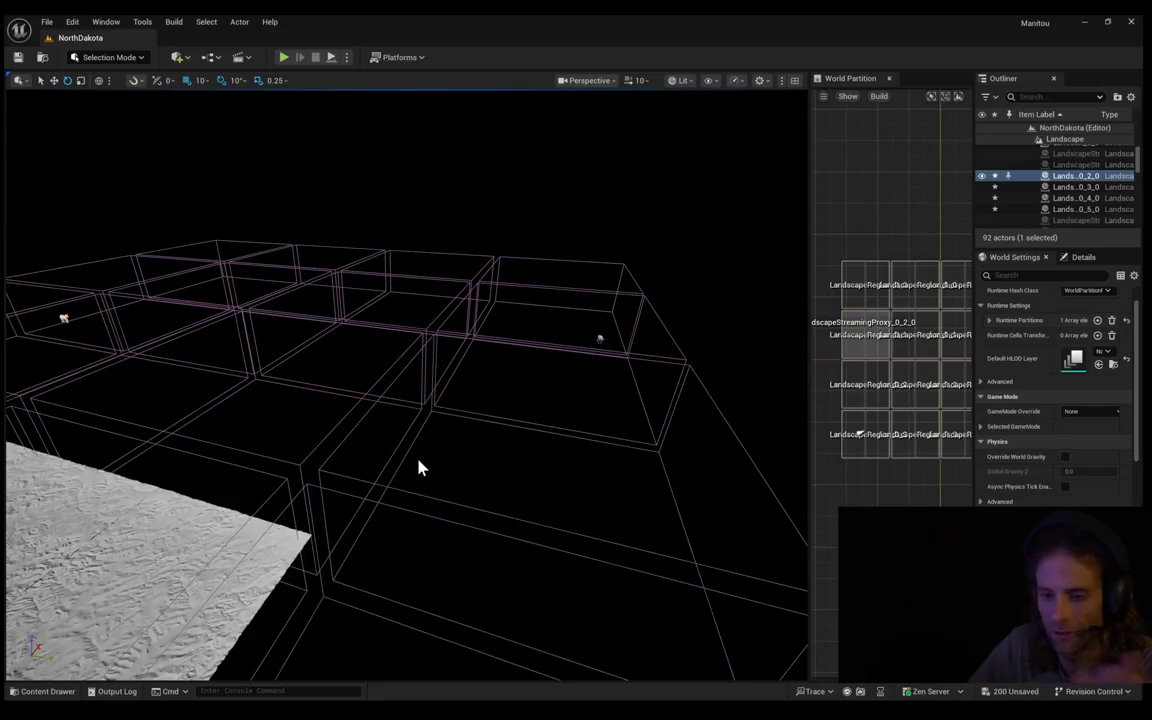
key(q)
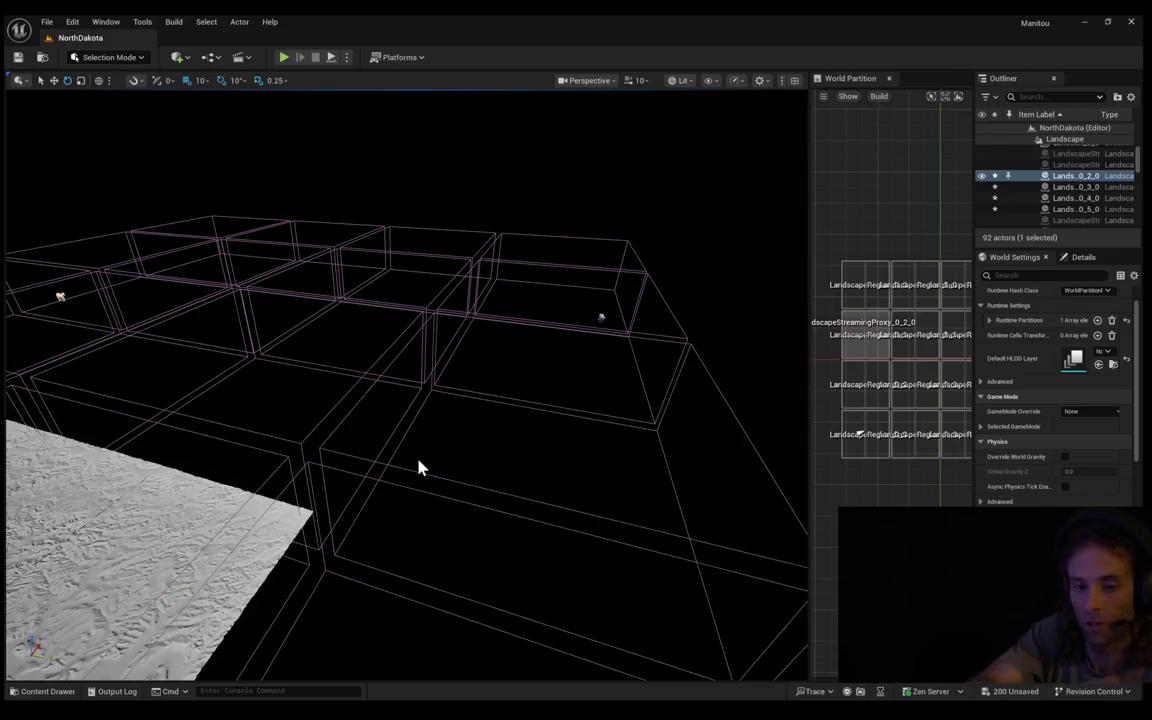
drag(418, 467, 418, 440)
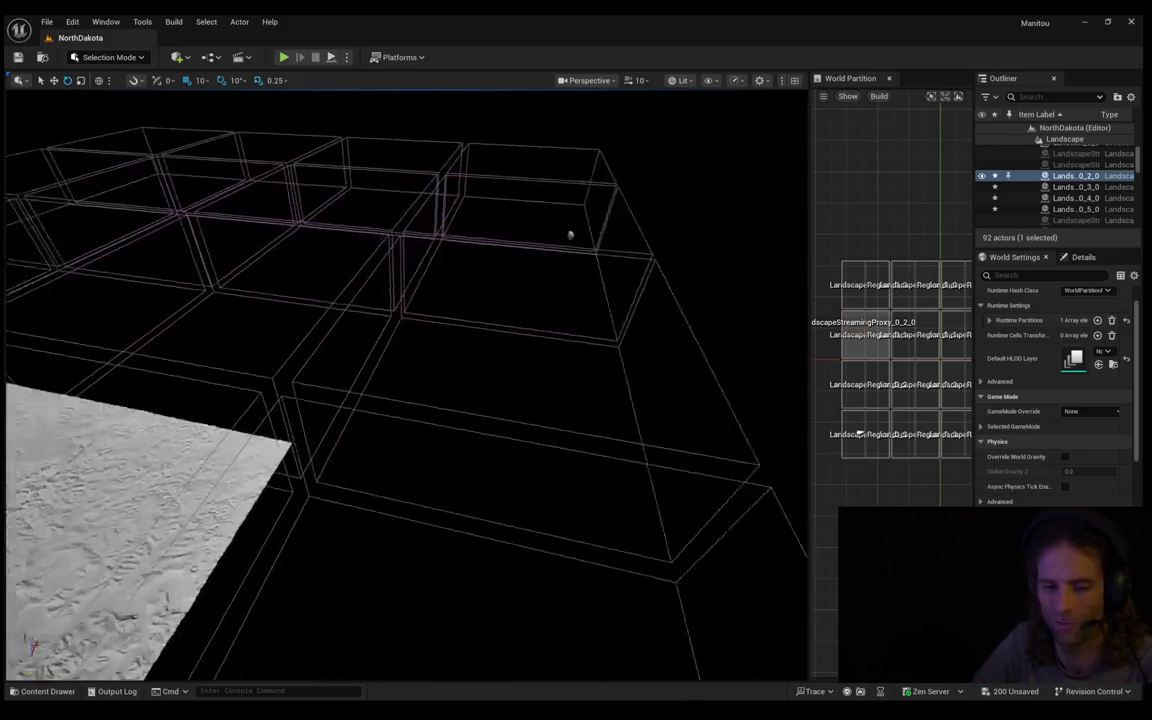
double_click(858, 433)
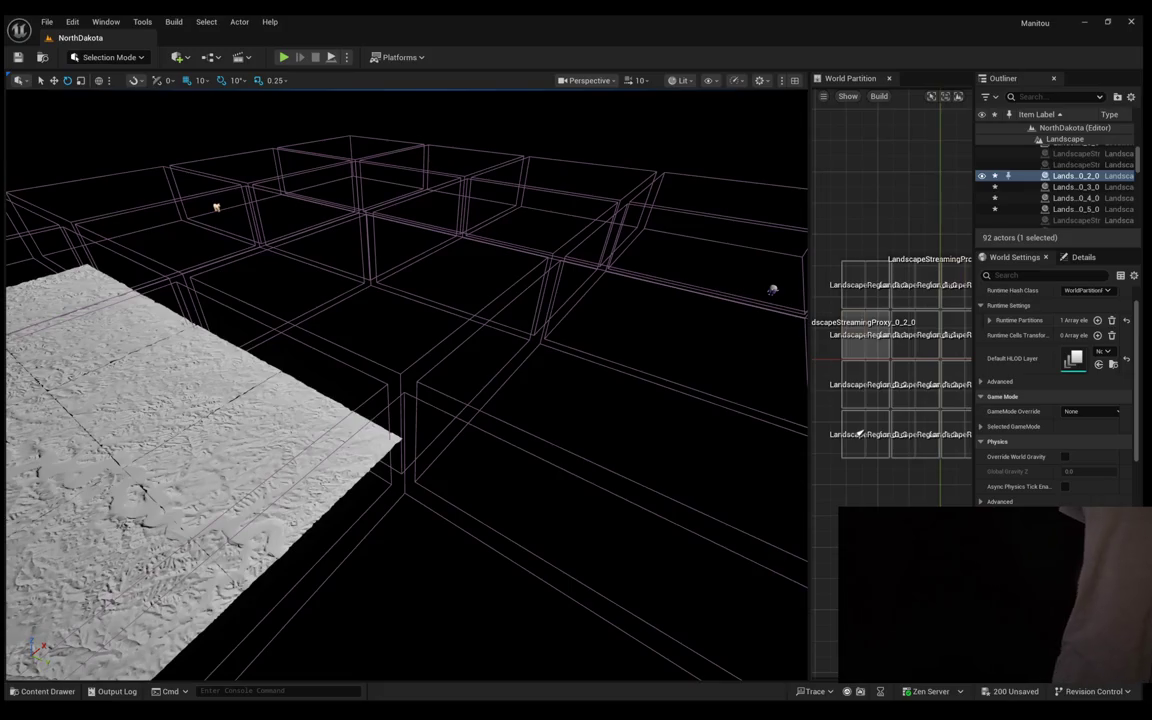
double_click(858, 432)
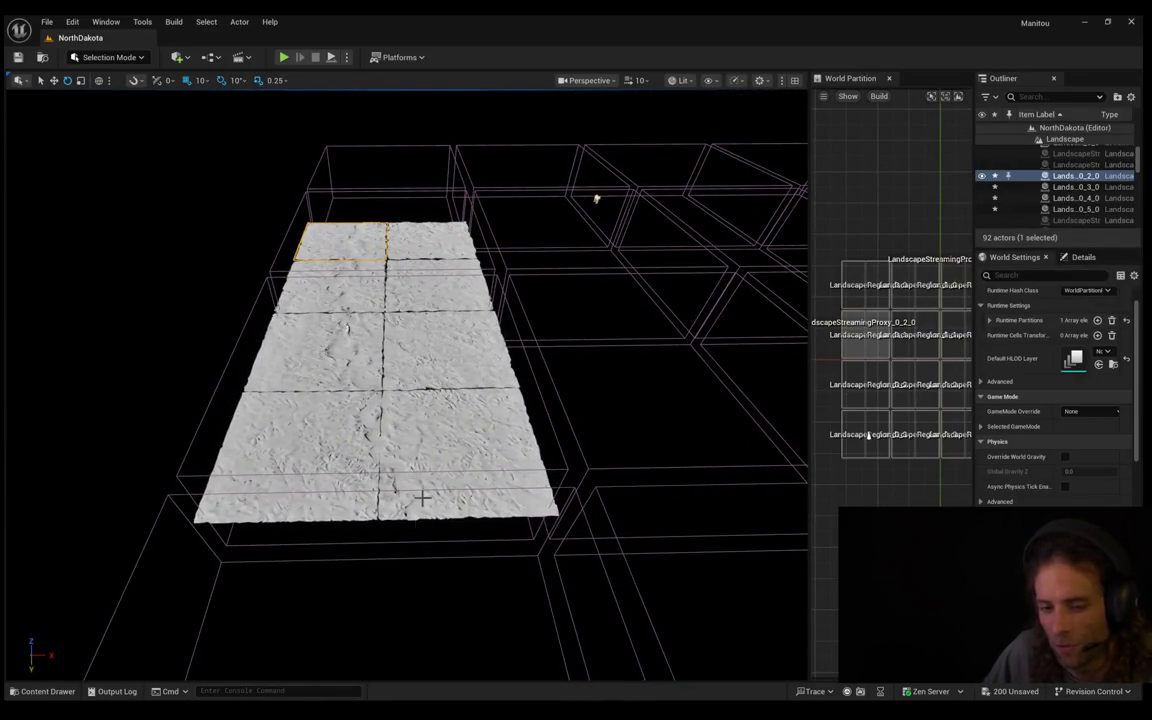
Move the Outliner selection down from tile 0_2_0 to LandscapeStreamingProxy_1_5_0
key(Down)
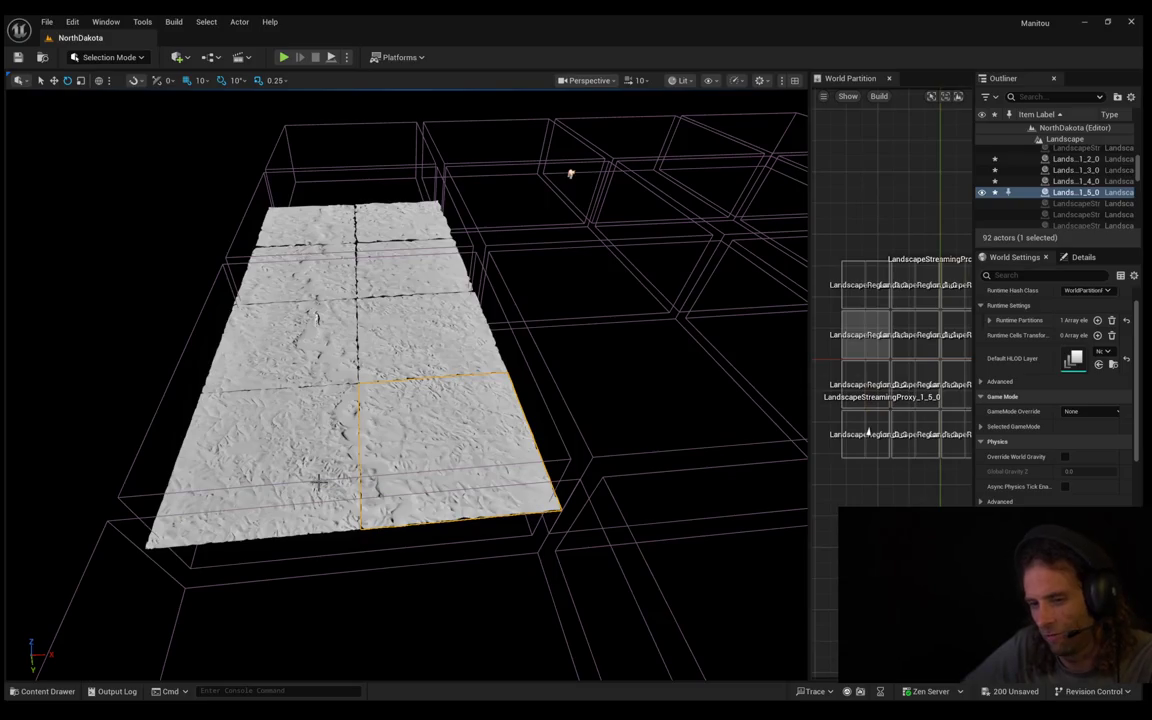
drag(318, 482, 62, 190)
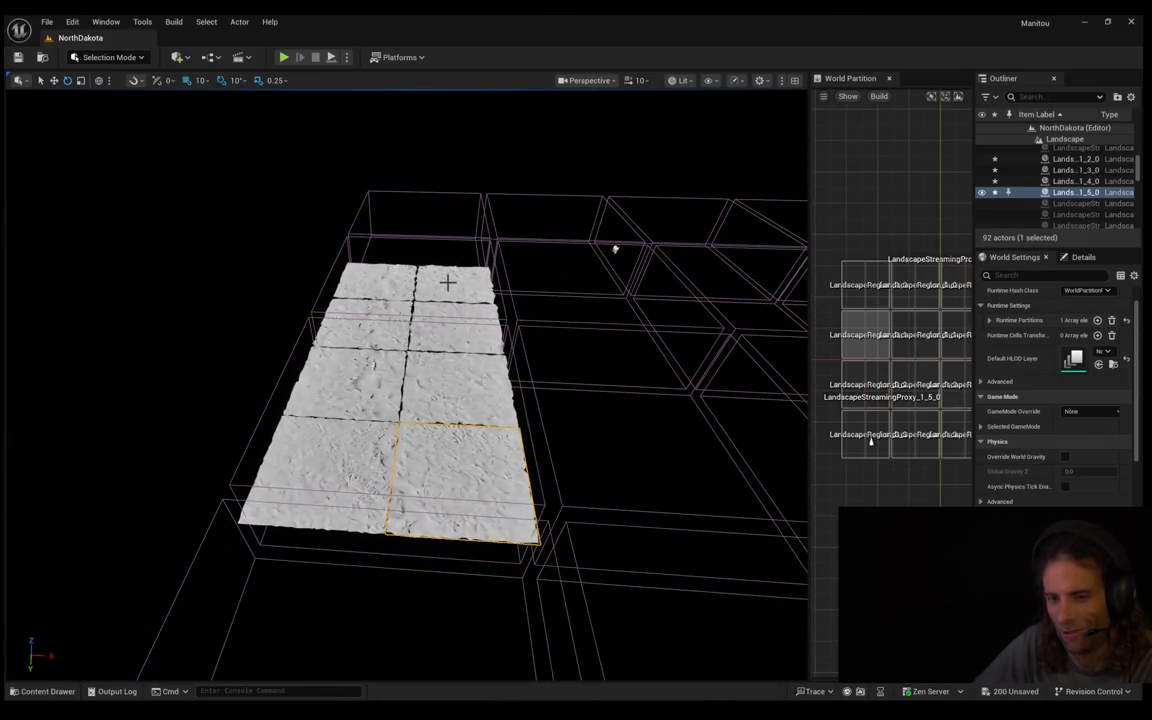
mouse_move(447, 283)
mouse_down()
mouse_move(237, 244)
mouse_move(254, 251)
mouse_up()
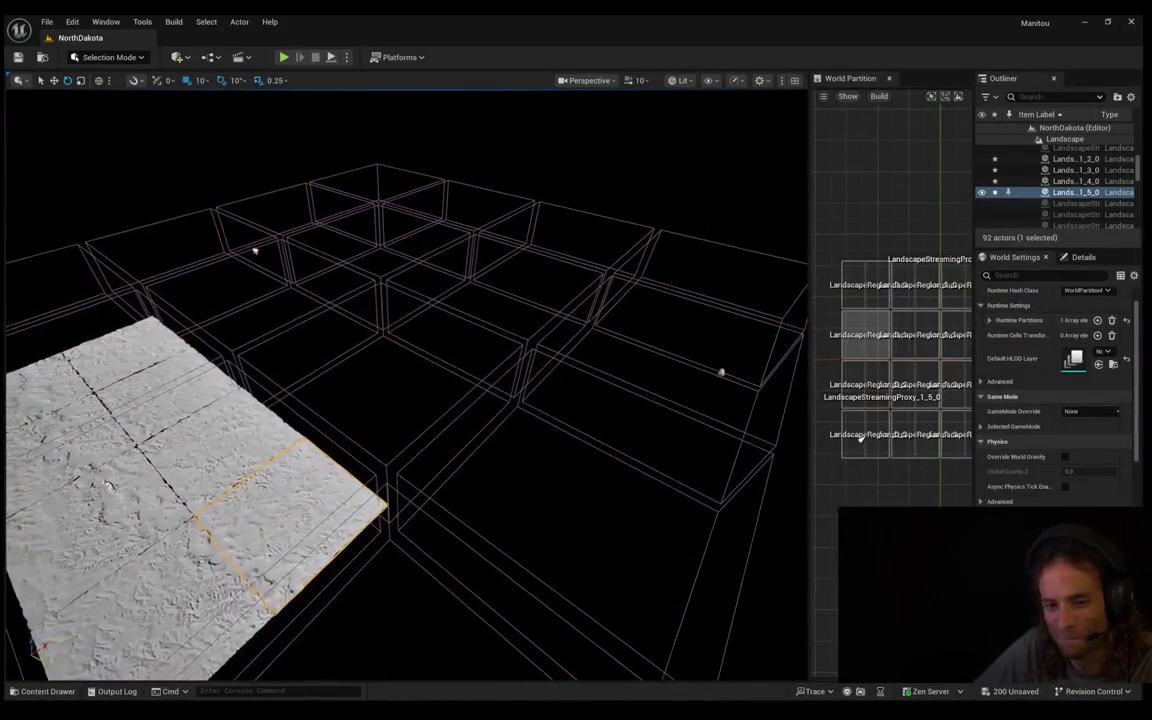
drag(448, 540, 448, 540)
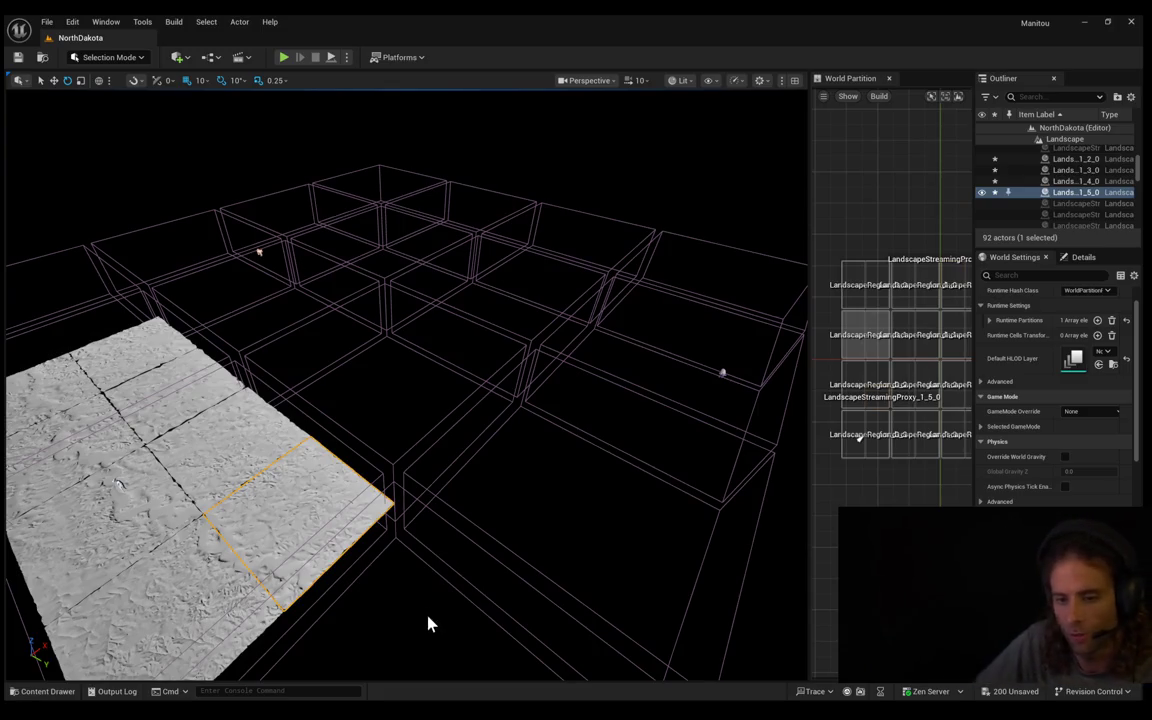
drag(414, 617, 400, 570)
mouse_move(488, 265)
mouse_down()
mouse_move(537, 234)
mouse_move(609, 216)
mouse_move(628, 152)
mouse_up()
drag(418, 613, 418, 613)
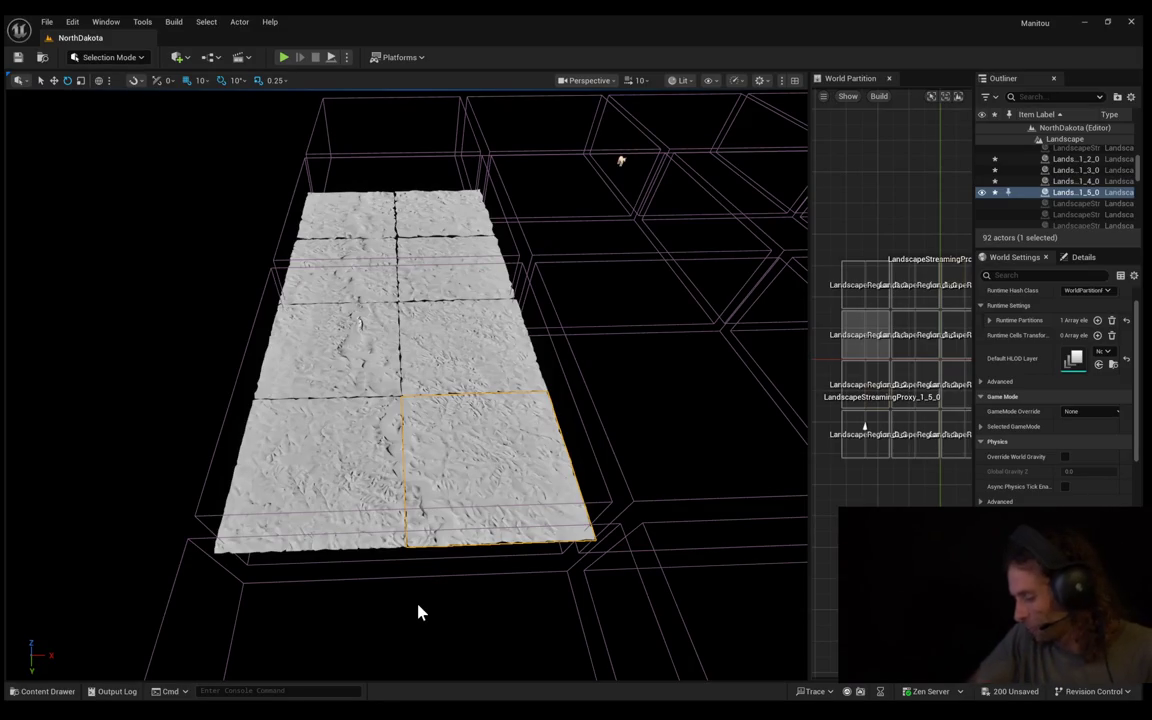
Select the World Partition cell in row two, column one, and frame the tiles from above
click(865, 334)
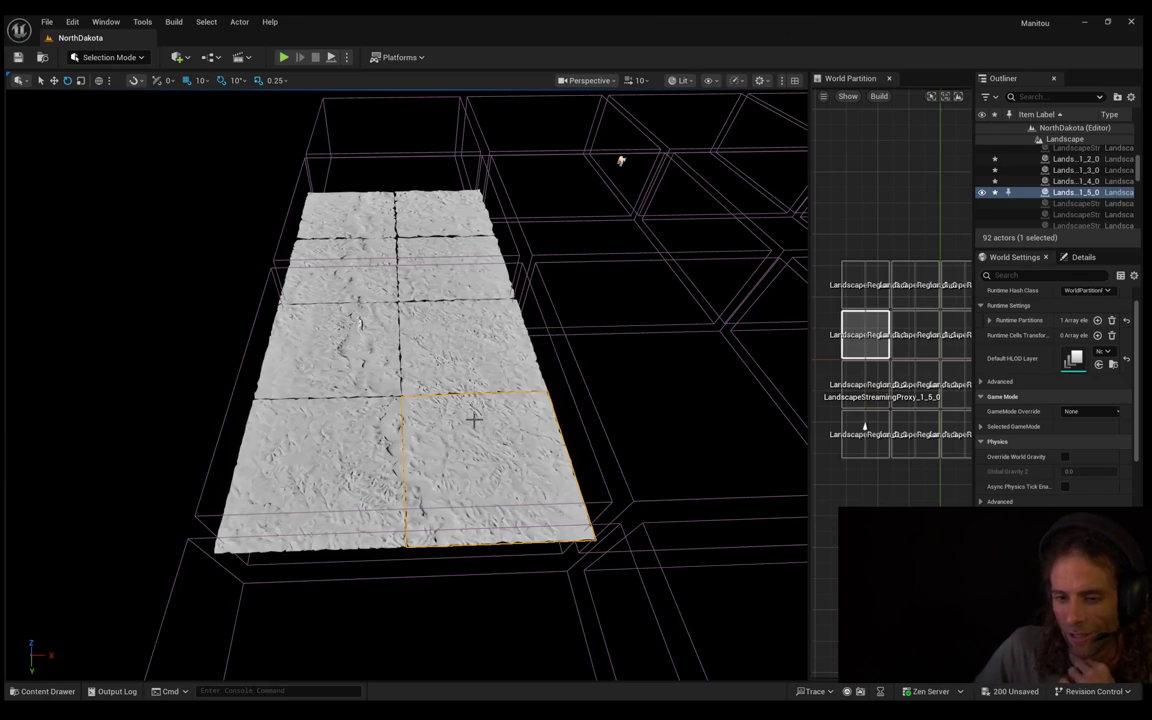
mouse_move(478, 432)
mouse_down()
mouse_move(580, 385)
mouse_move(476, 442)
mouse_up()
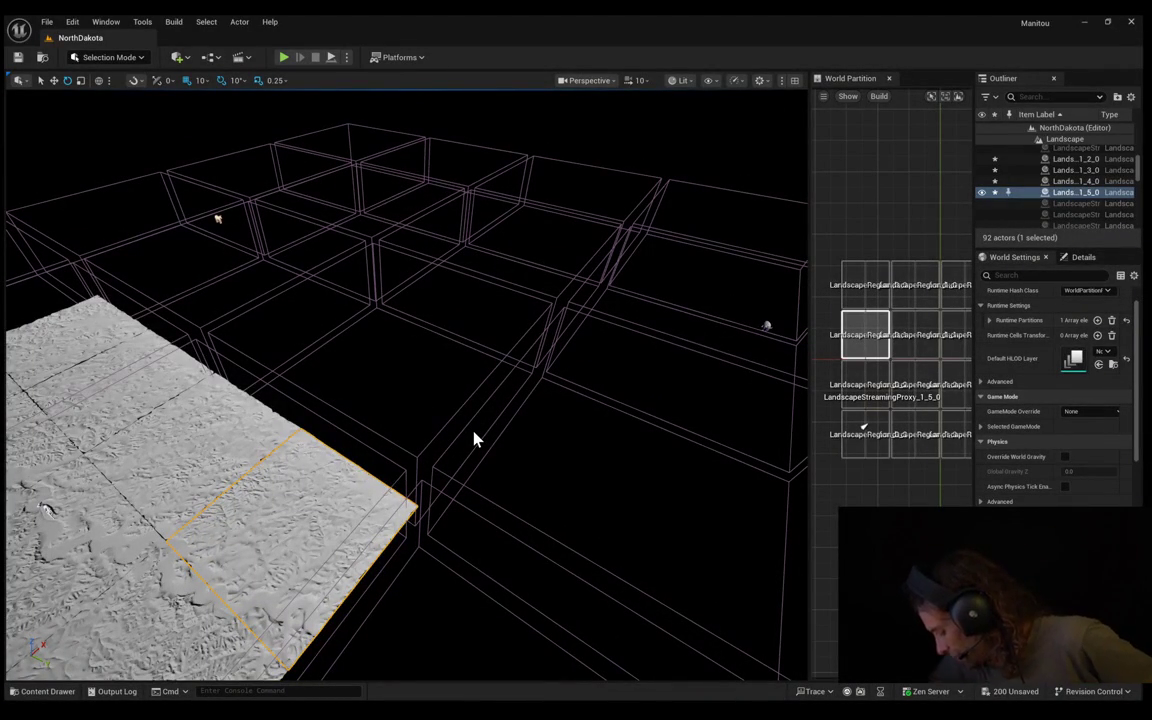
mouse_move(476, 437)
mouse_down()
mouse_move(475, 500)
mouse_move(490, 475)
mouse_up()
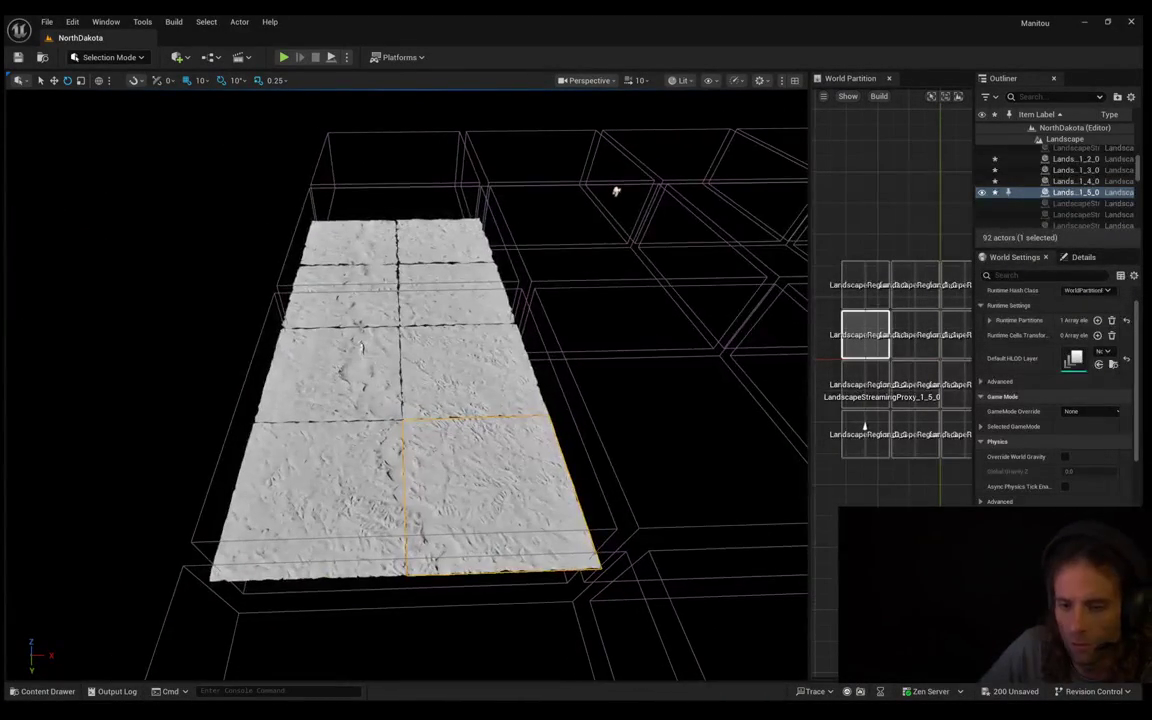
Fly the view along the landscape, then start a Play In Editor test with Alt+P
drag(616, 191, 622, 192)
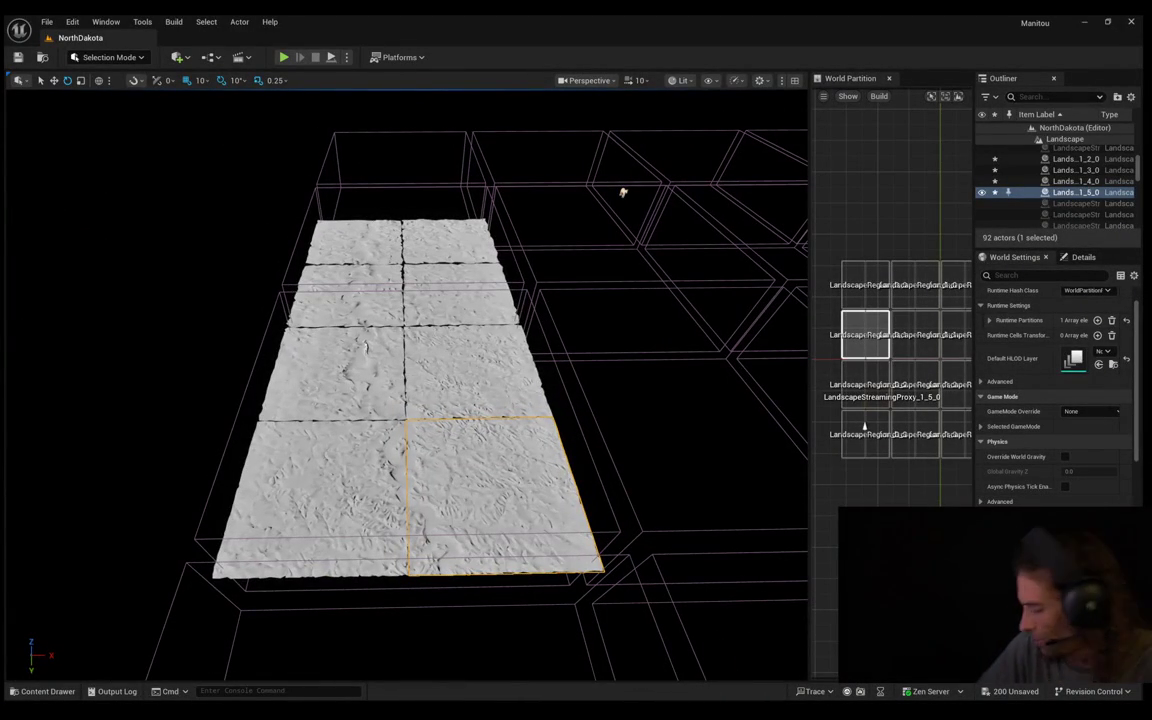
mouse_move(622, 192)
mouse_down()
mouse_move(645, 170)
mouse_move(630, 136)
mouse_move(640, 126)
mouse_move(608, 96)
mouse_move(710, 118)
mouse_move(682, 114)
mouse_move(130, 577)
mouse_up()
drag(643, 334, 692, 190)
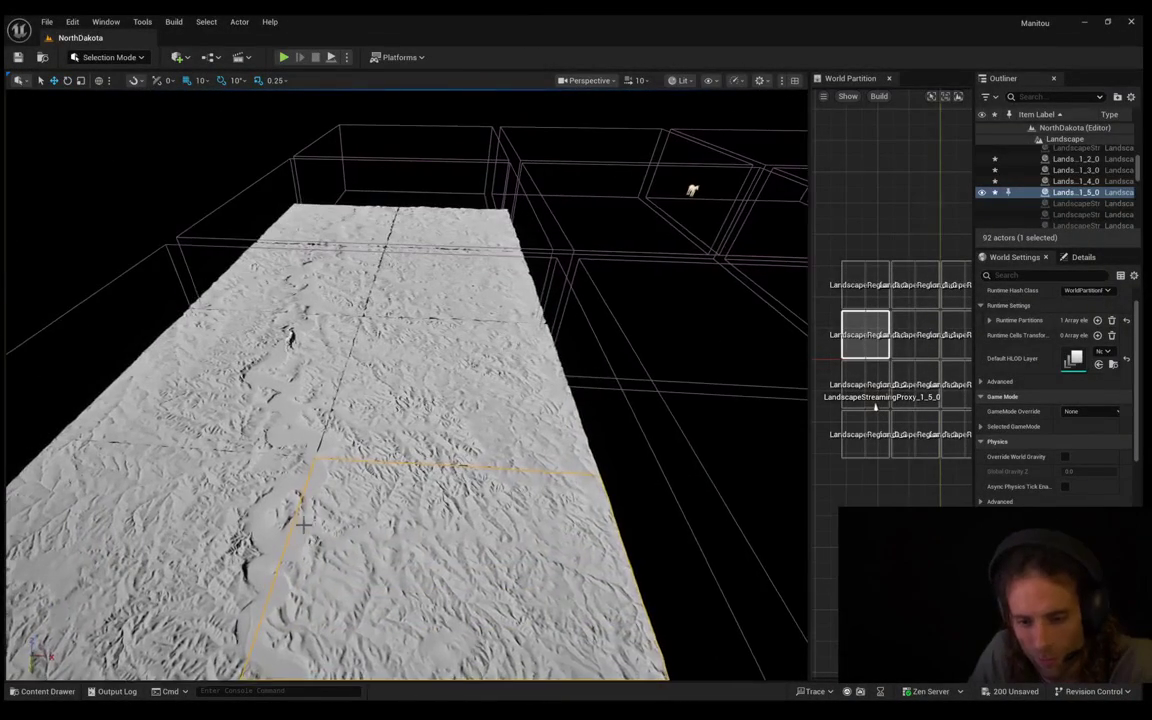
drag(323, 491, 323, 491)
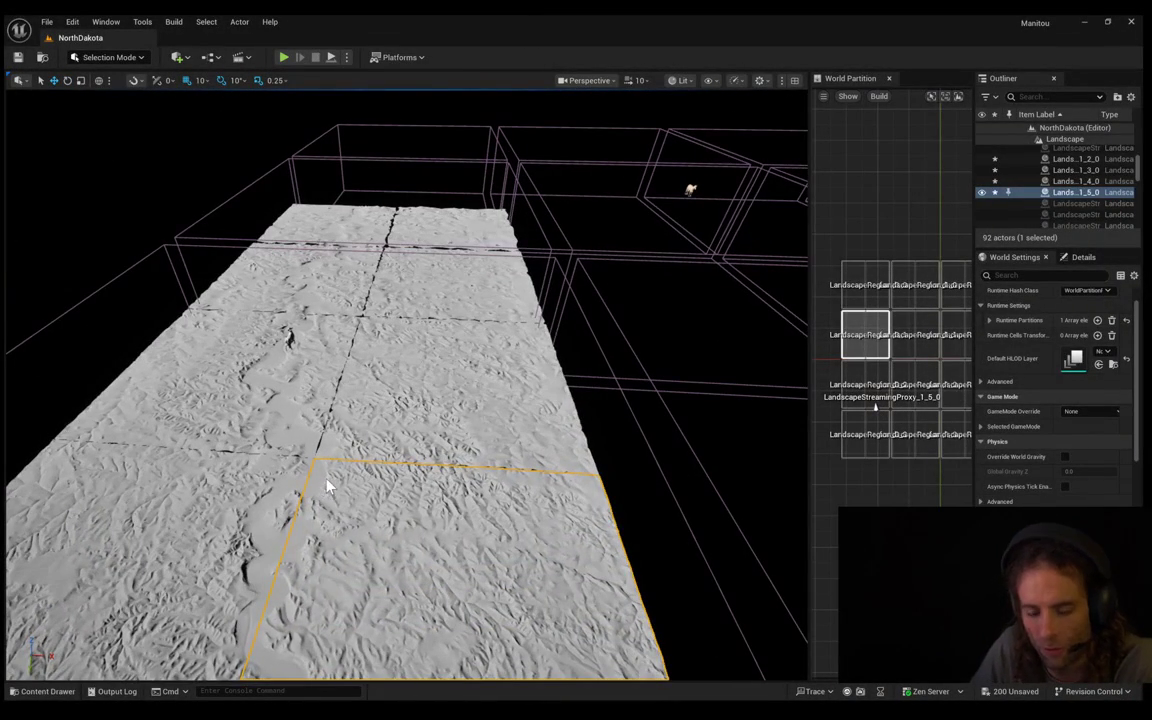
key(alt+p)
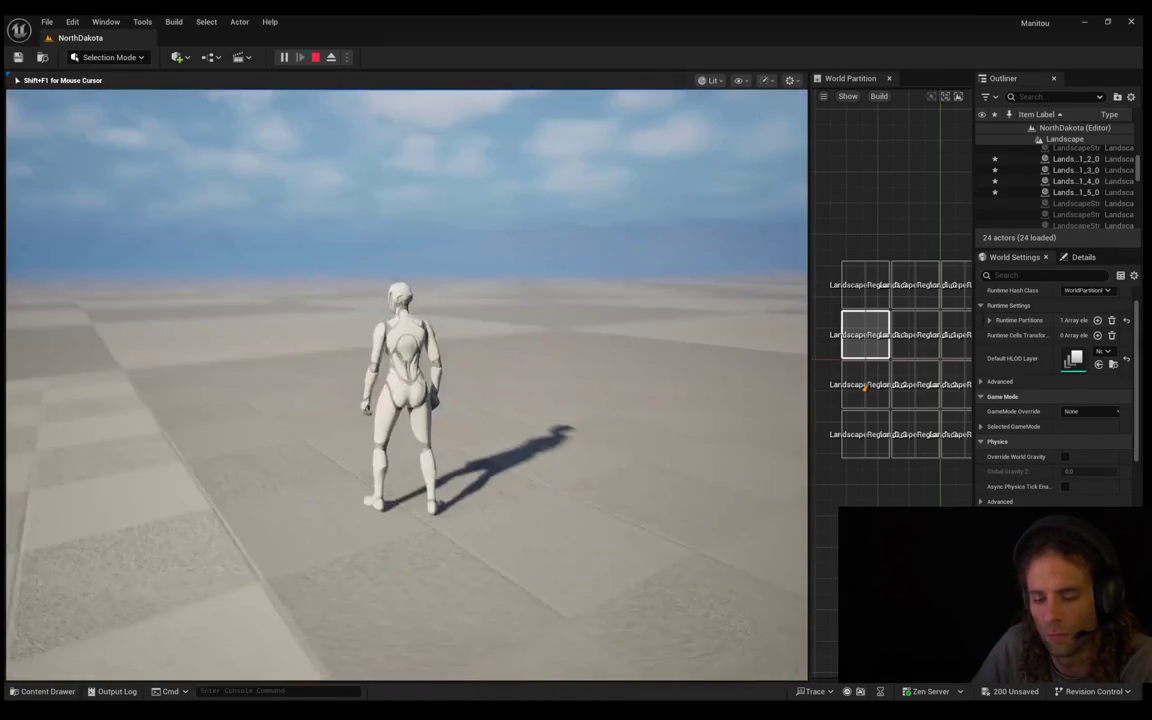
Run the mannequin forward and left across the terrain, then end the play test
key(w)
key(a)
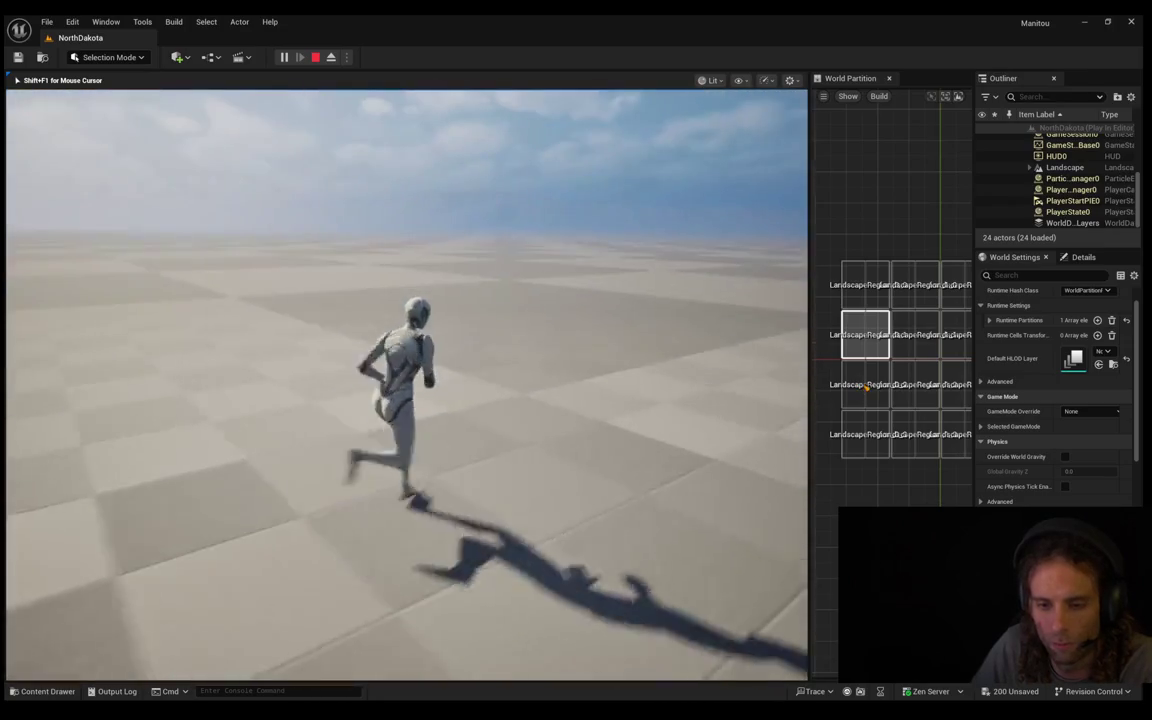
key(Escape)
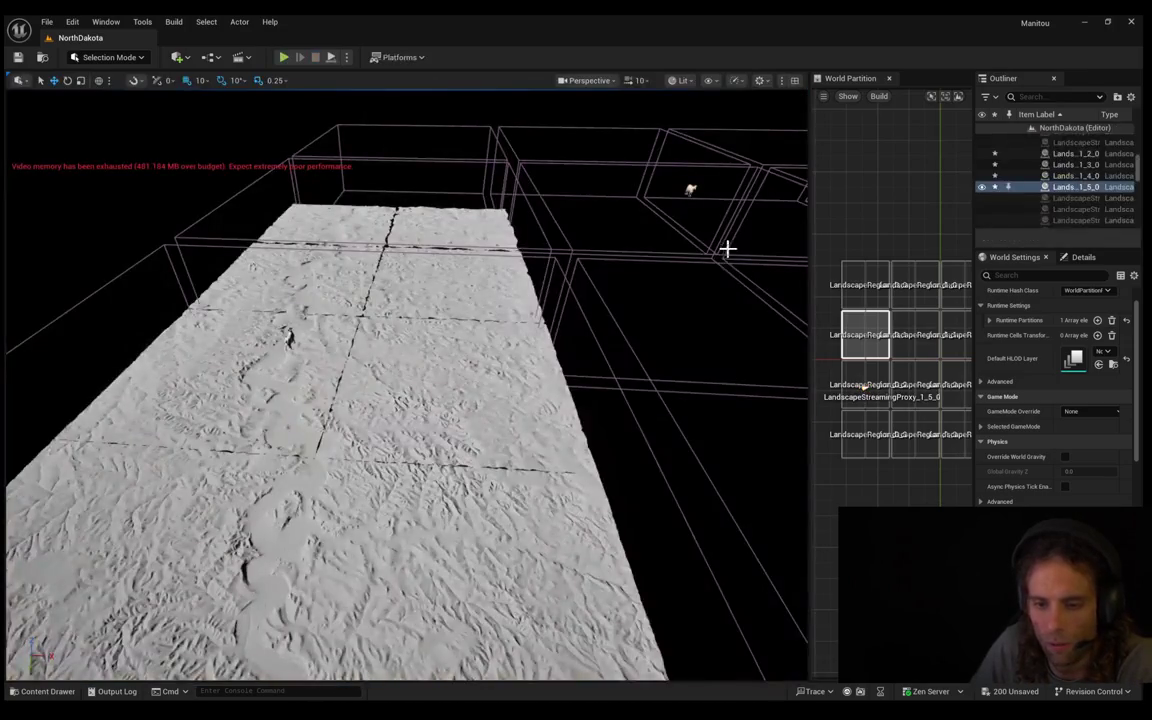
Fly down to ground level, select Lands_0_4_0, and start a new play test
mouse_move(415, 347)
mouse_down()
mouse_move(425, 320)
mouse_move(430, 350)
mouse_move(415, 340)
mouse_move(425, 330)
mouse_move(383, 368)
mouse_up()
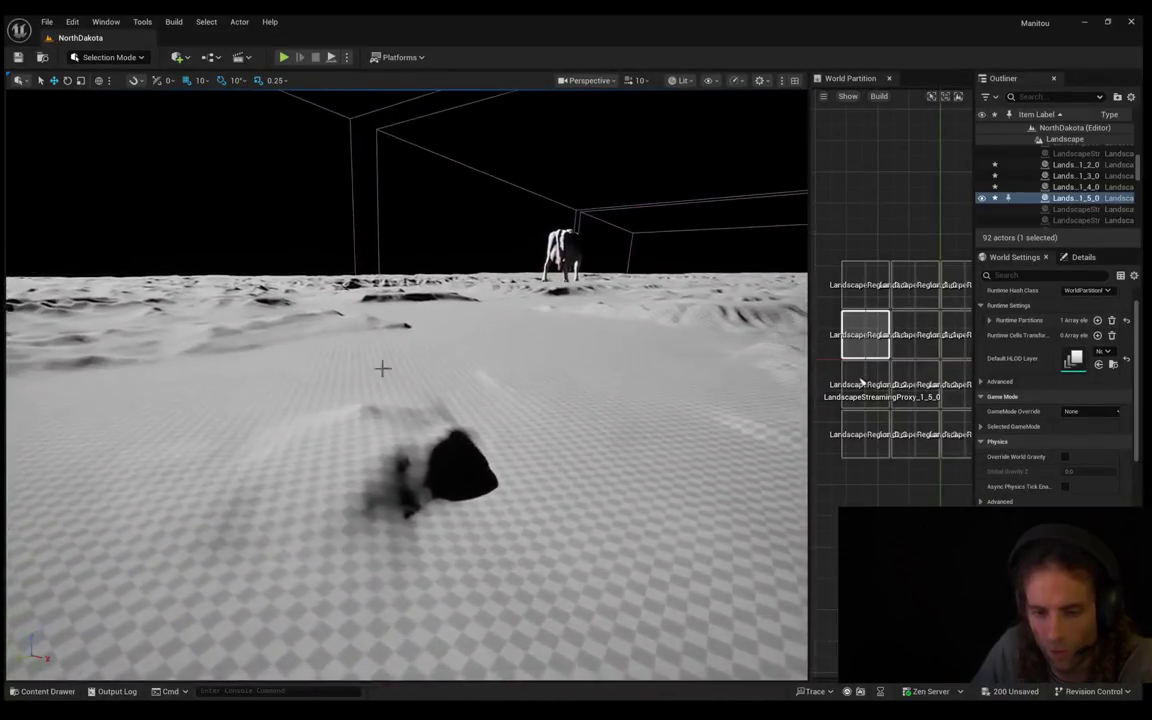
click(376, 424)
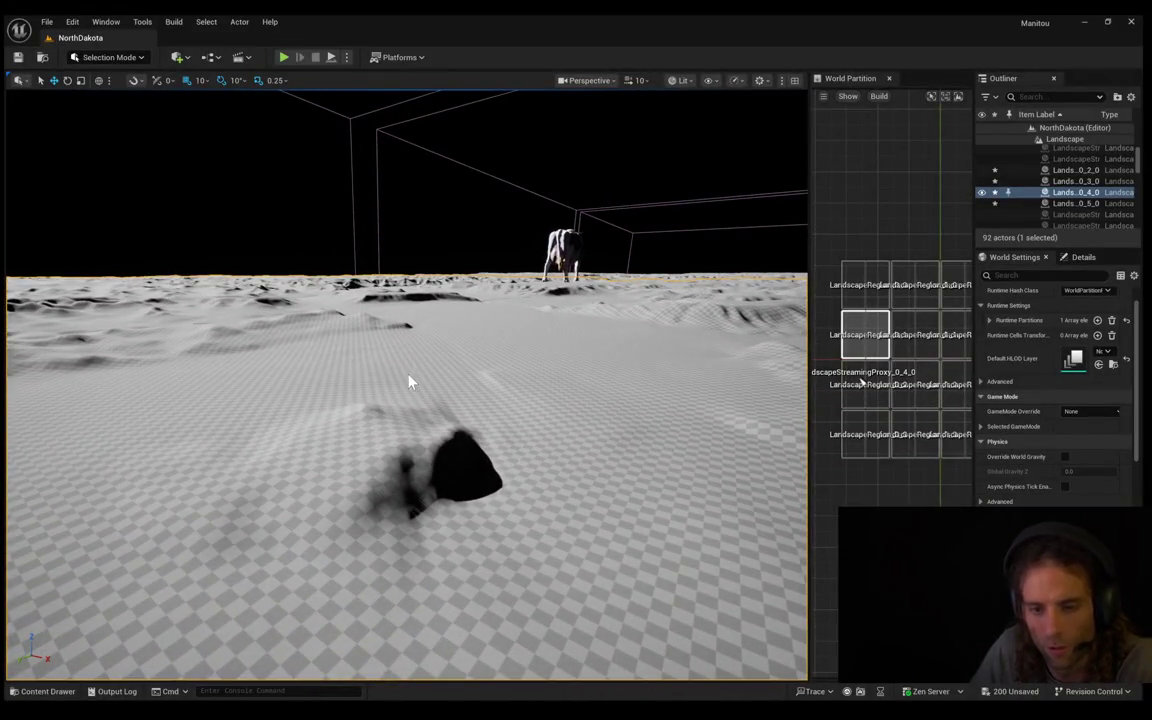
key(alt+p)
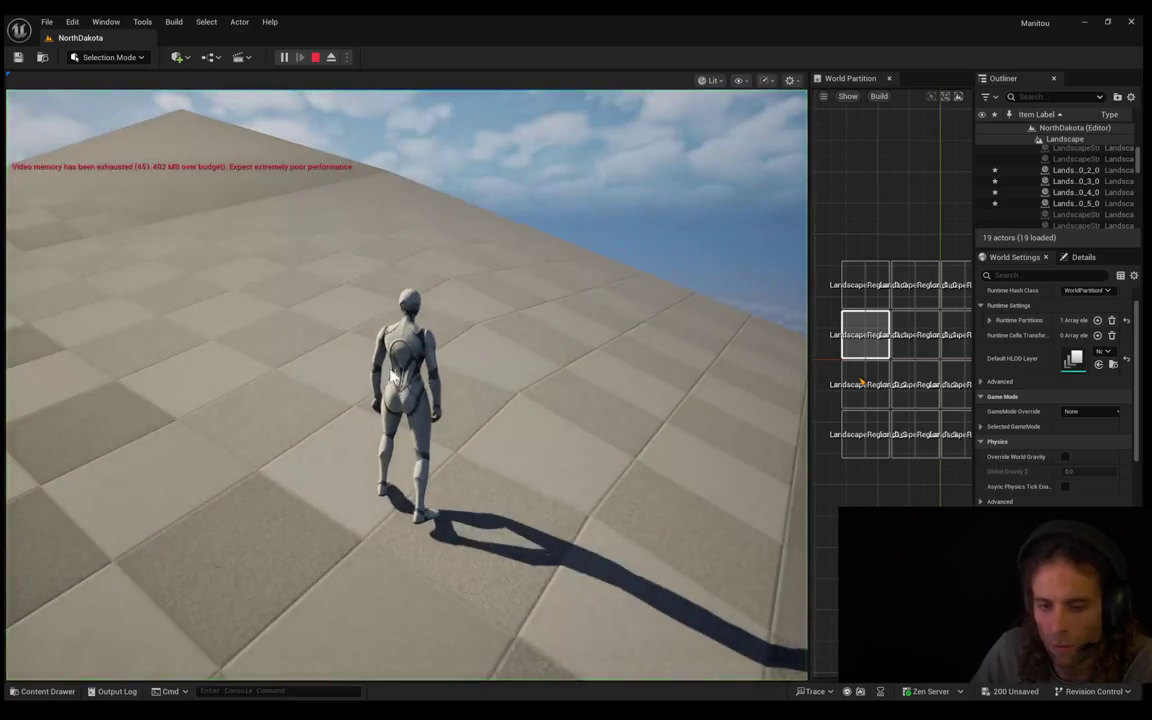
Run the mannequin forward, left and right over the flat terrain, then stop playing
key(w)
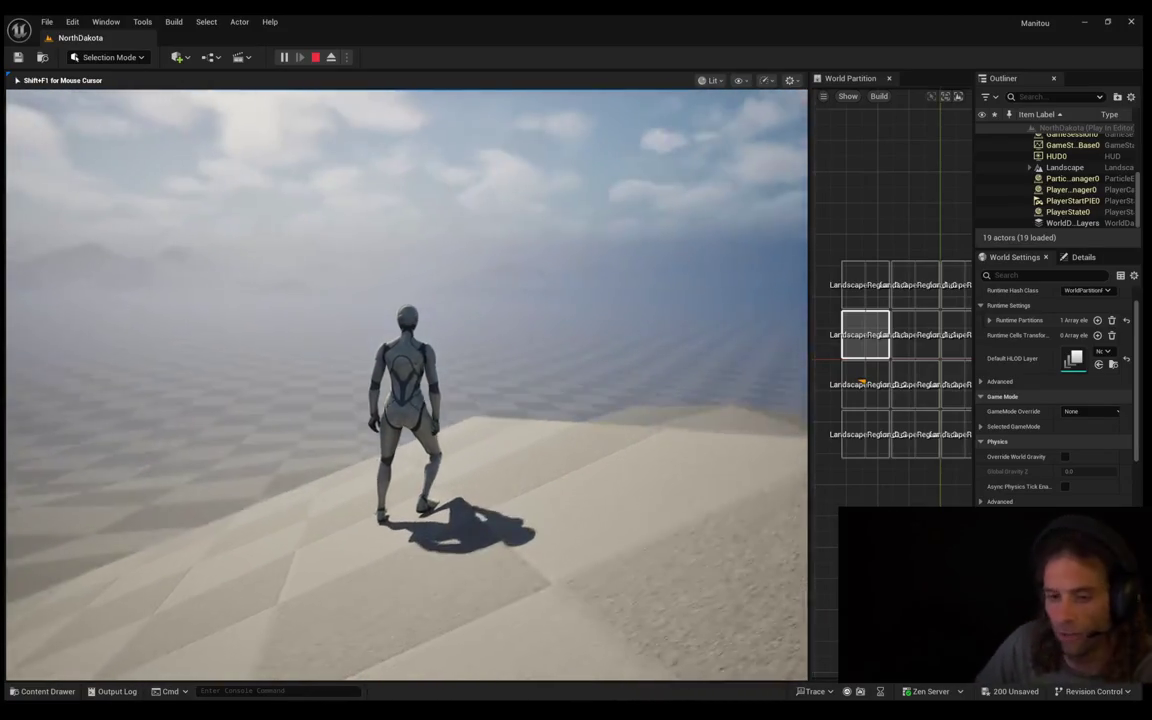
key(w)
key(a)
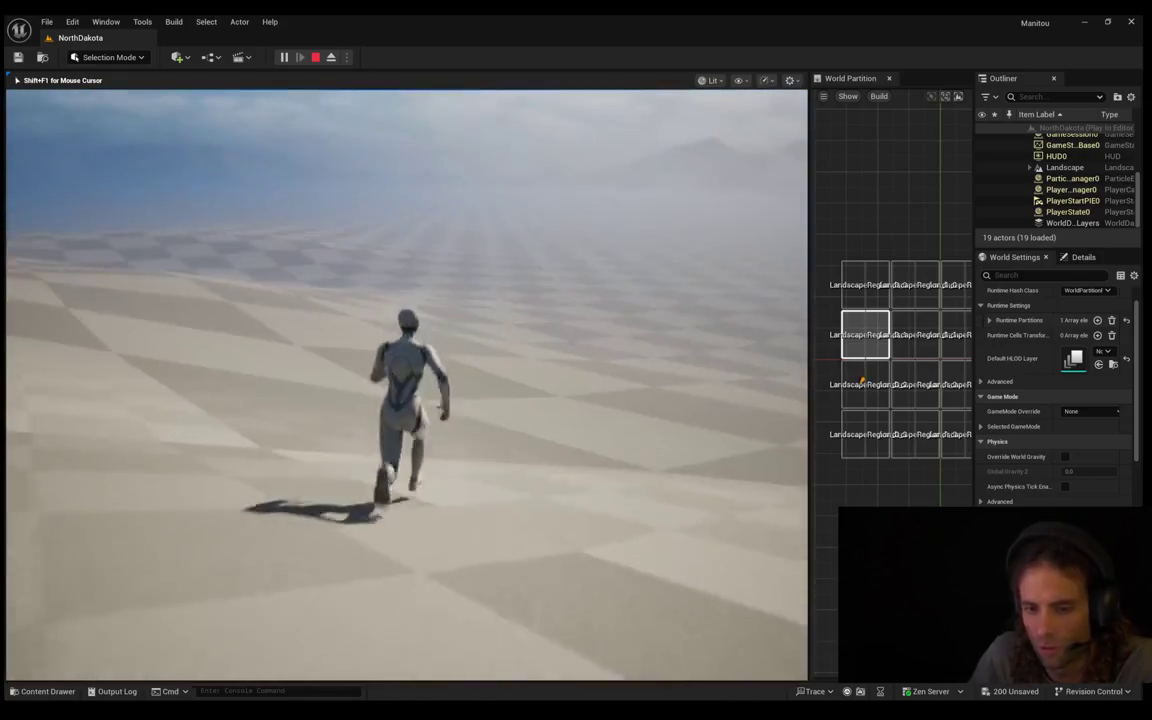
key(d)
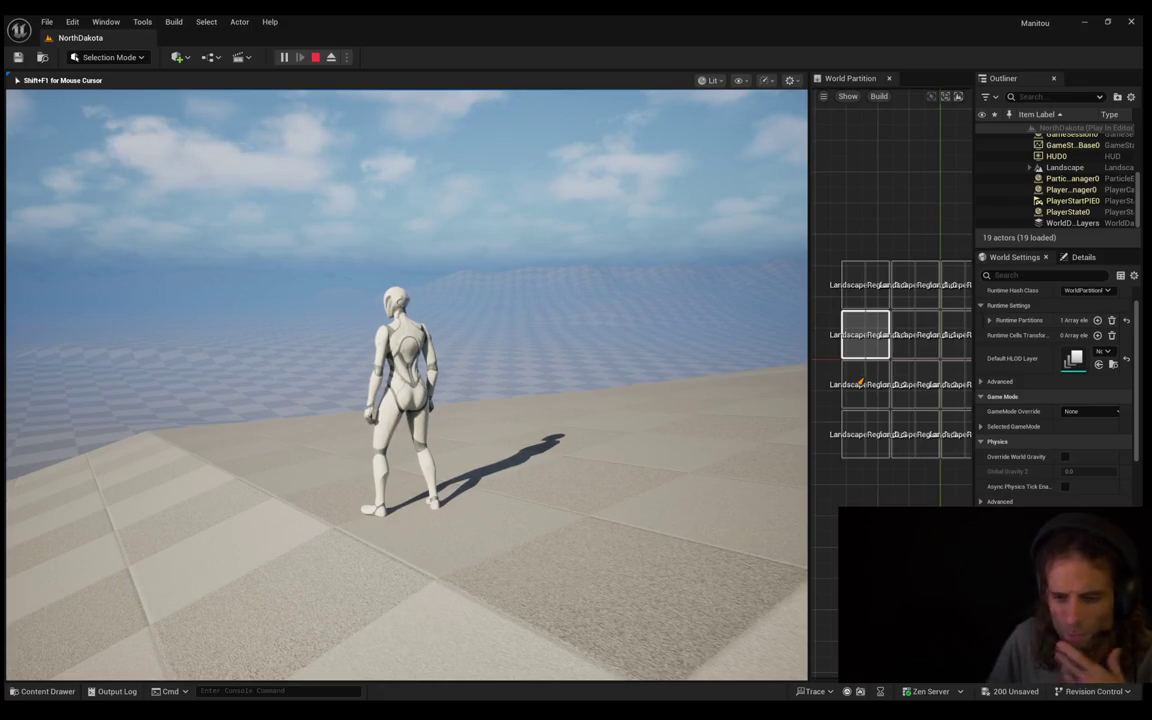
key(d)
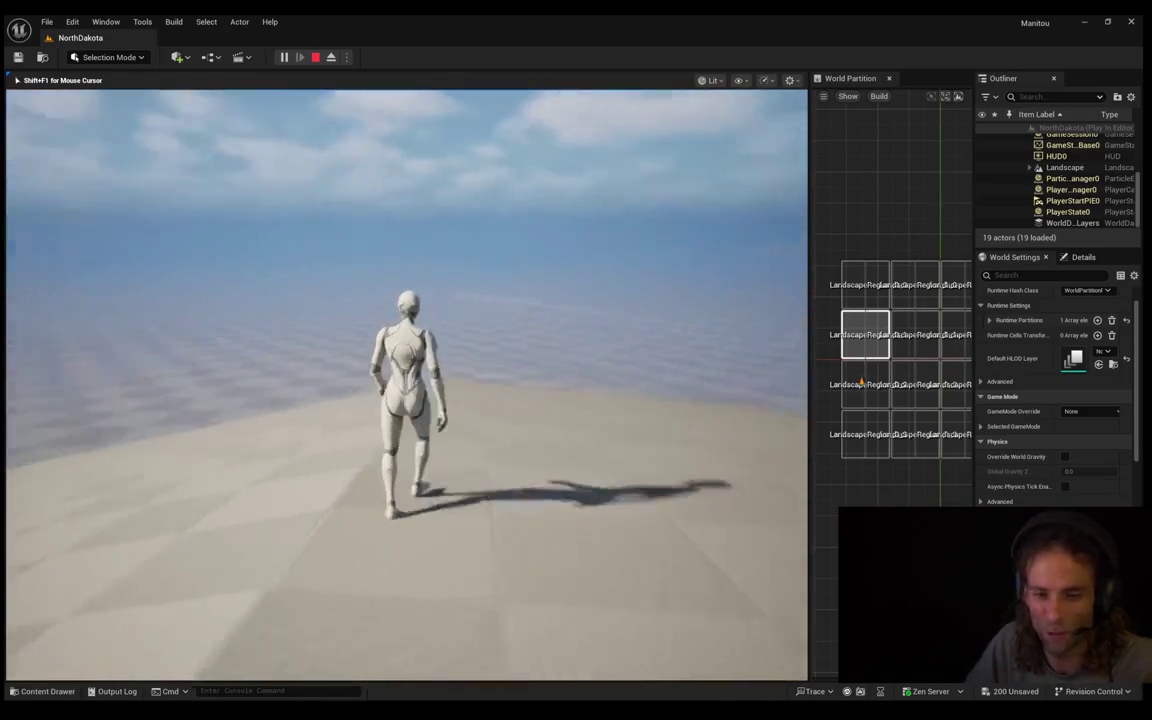
key(w)
key(Escape)
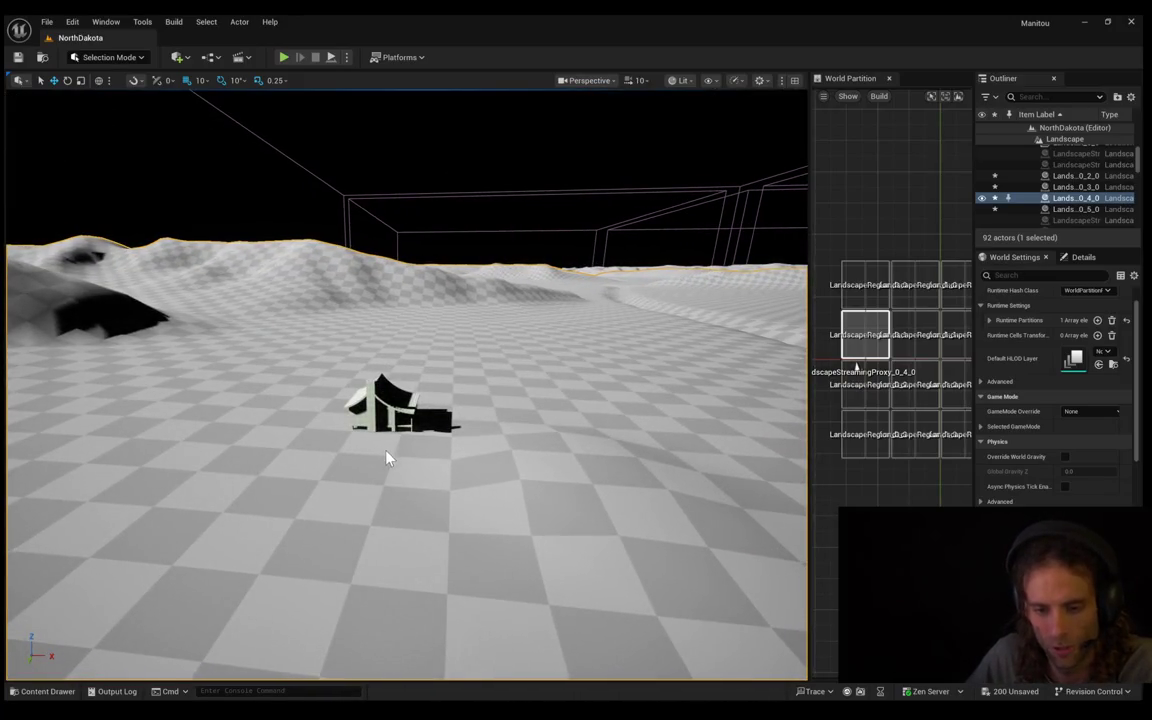
Start Play In Editor and run the mannequin away from, then back toward, the house
key(alt+p)
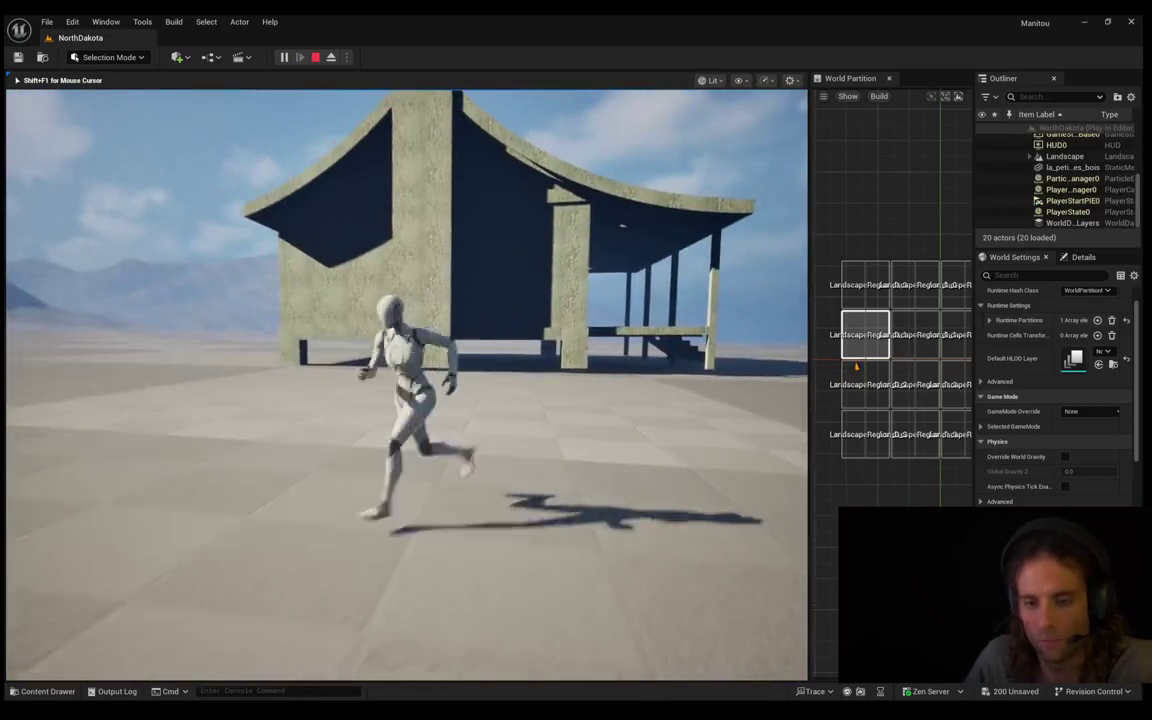
key(w)
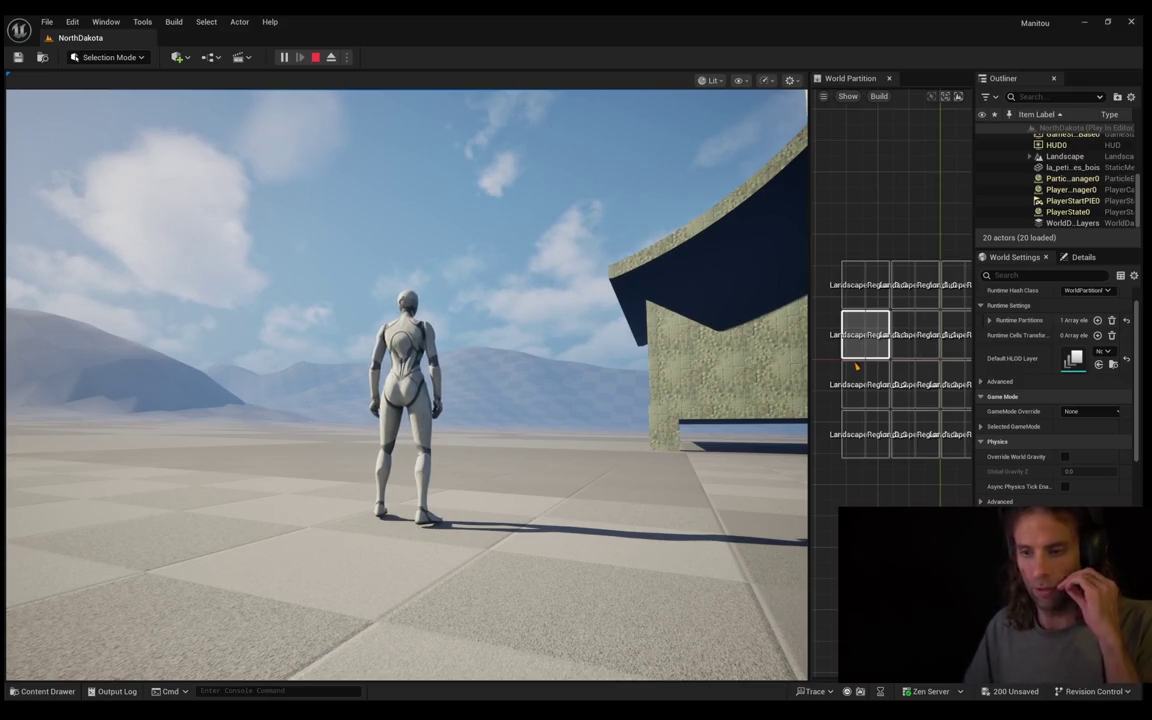
click(405, 385)
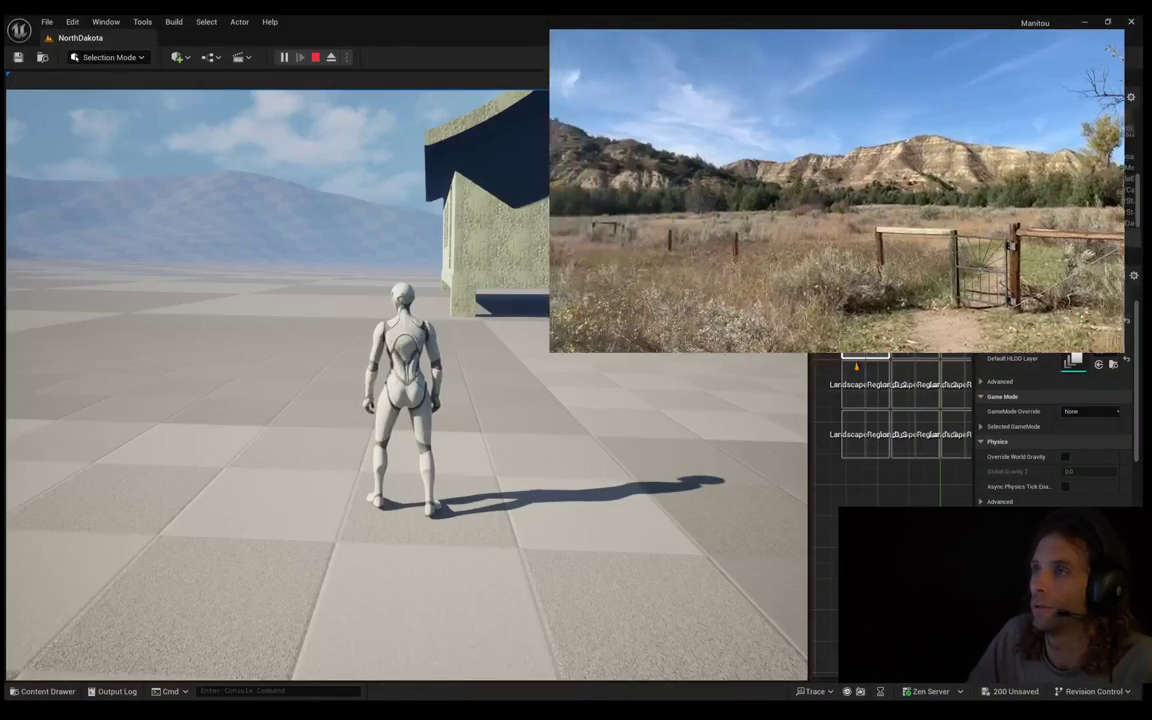
Run the mannequin forward and back, end the play test, and frame the landscape proxy
click(400, 400)
key(w)
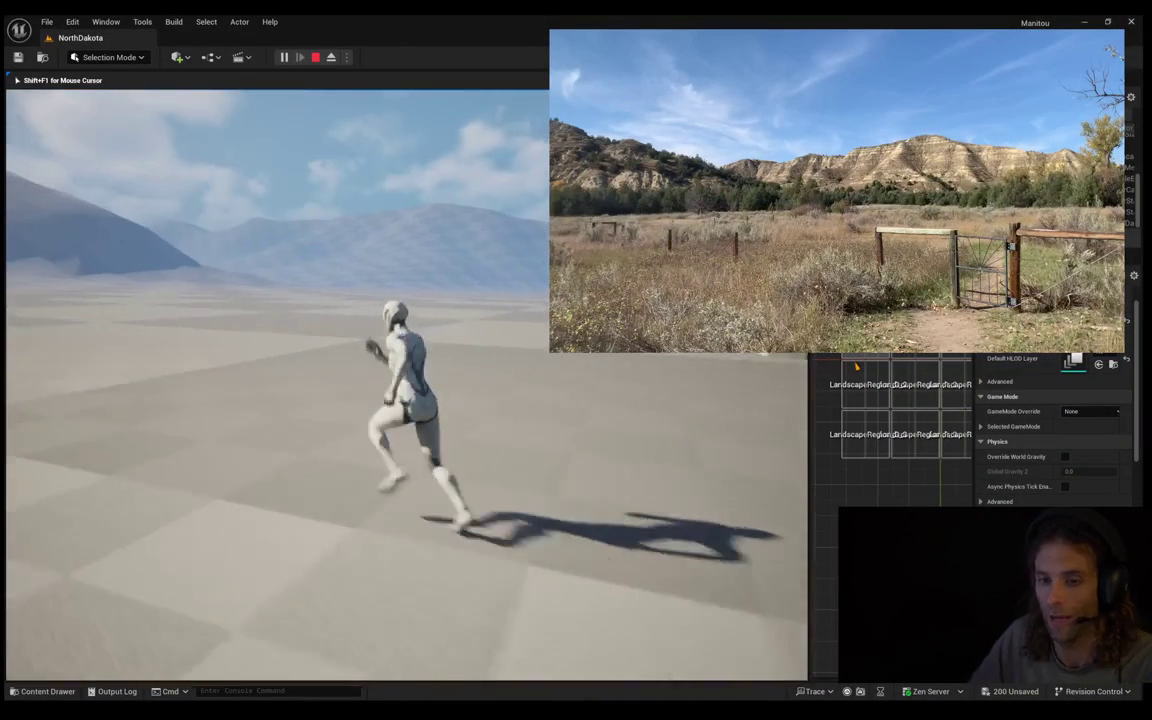
key(s)
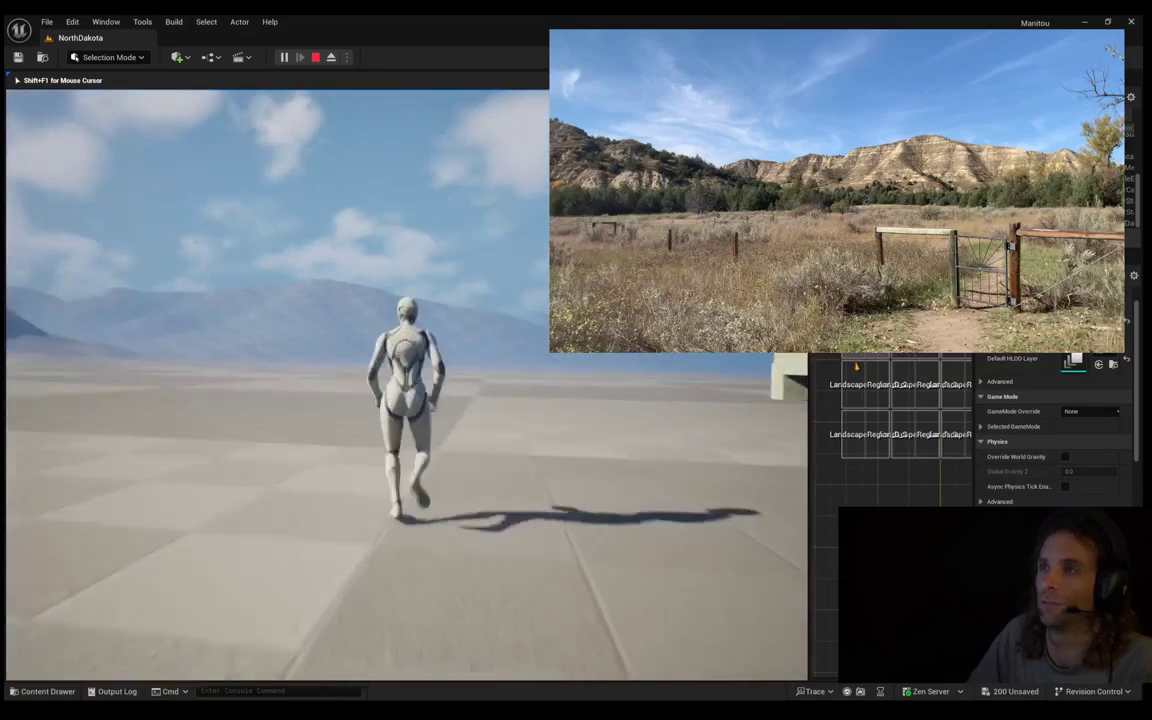
key(w)
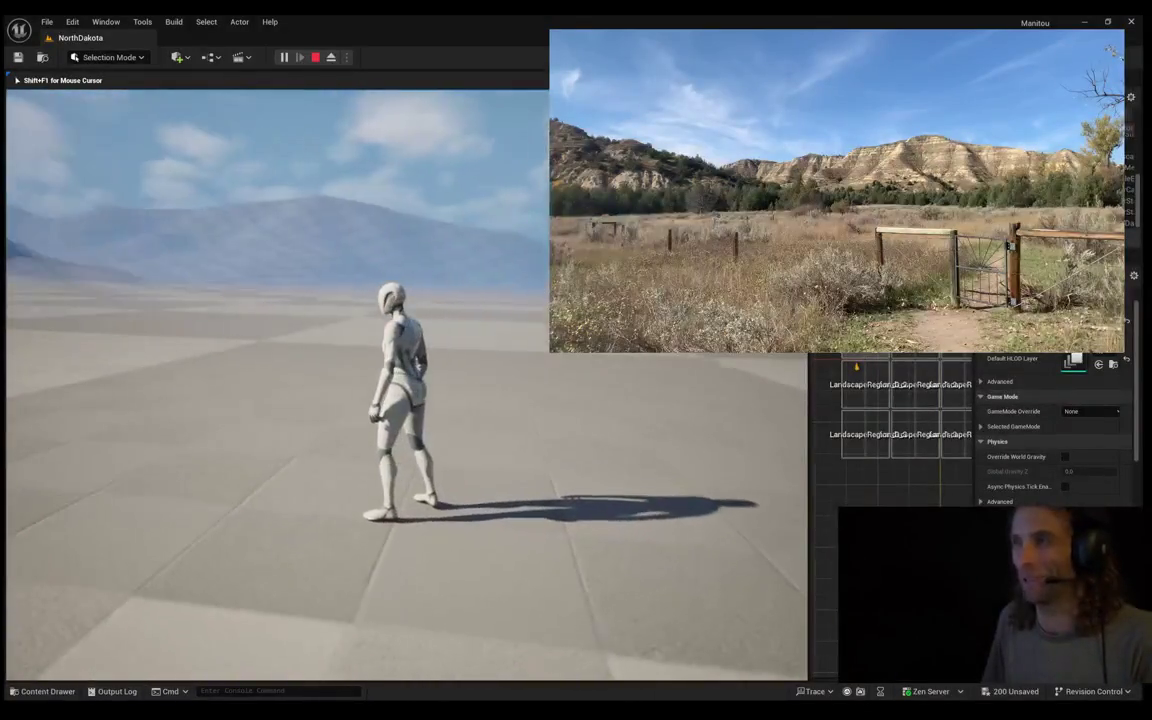
key(Escape)
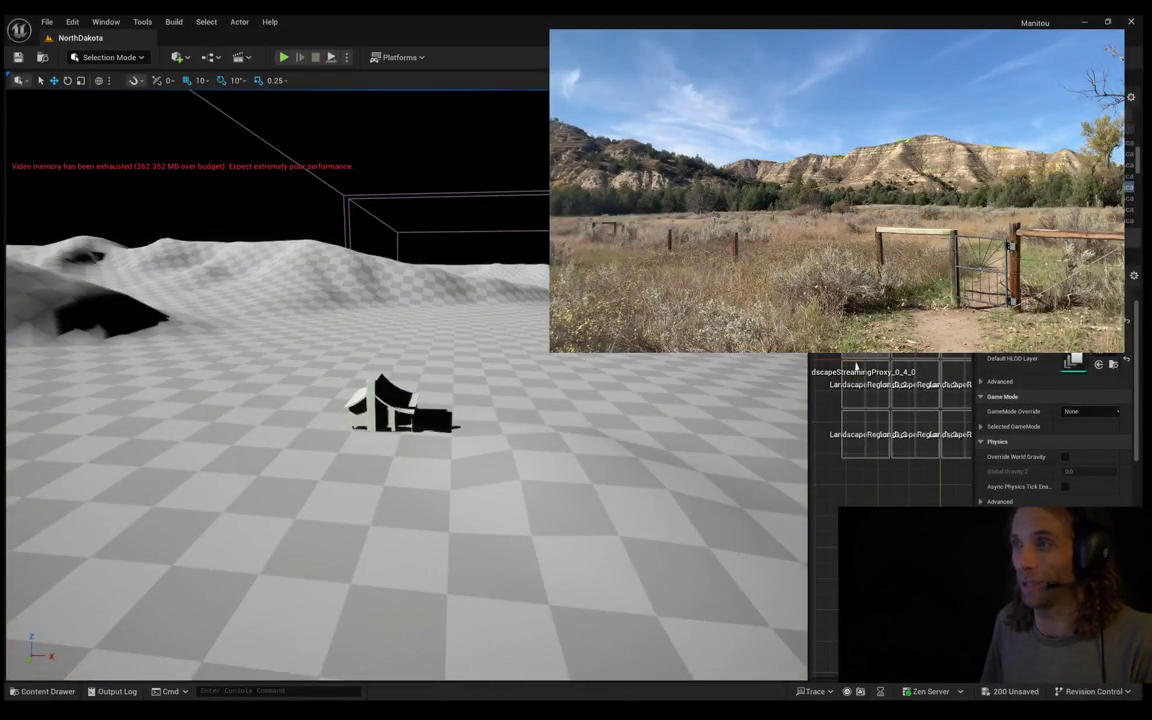
double_click(855, 369)
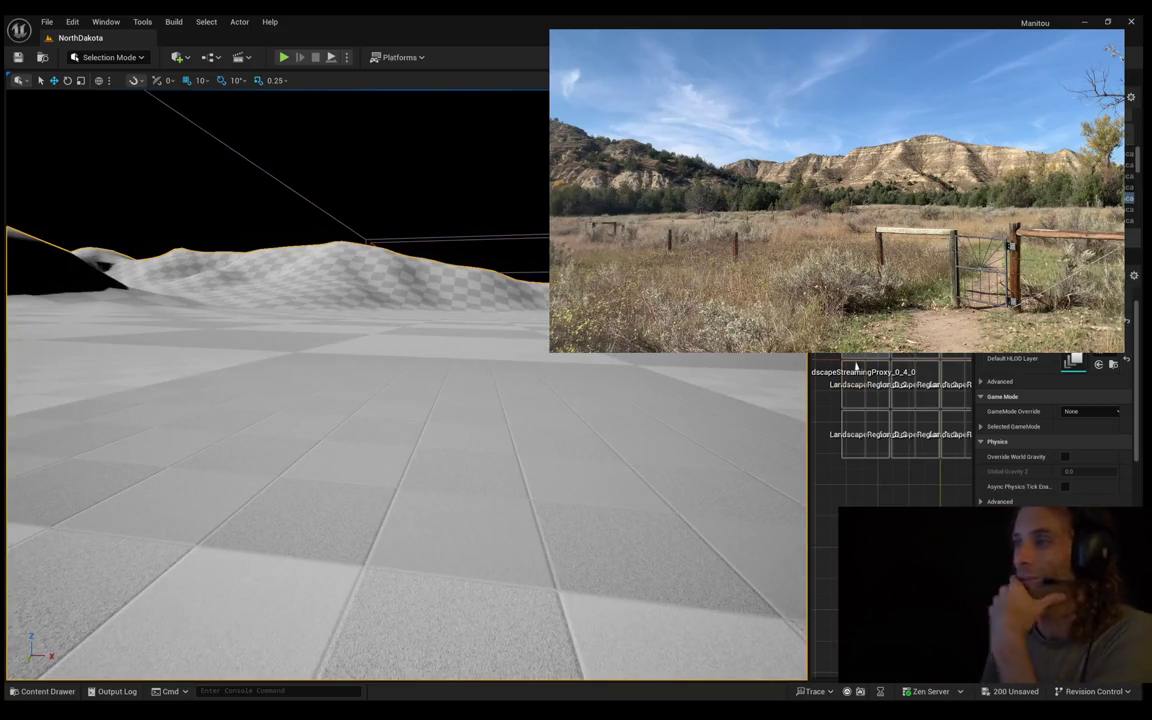
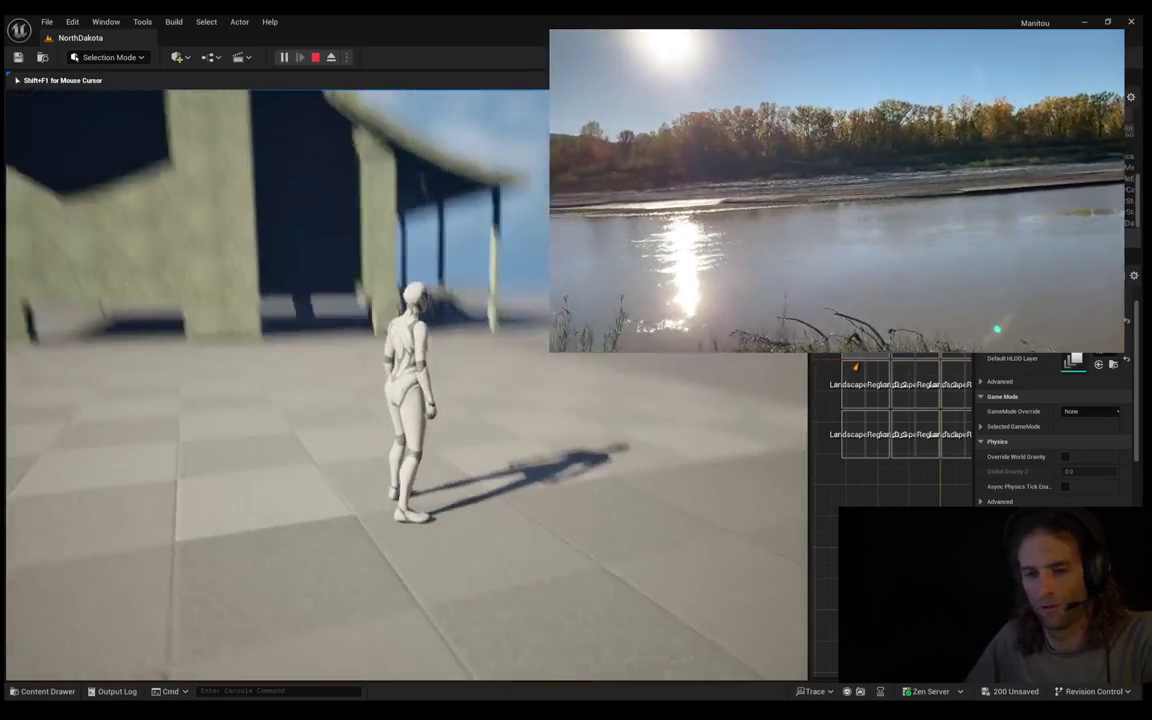
Run the mannequin forward across the test level with W, then end Play with Esc
key(w)
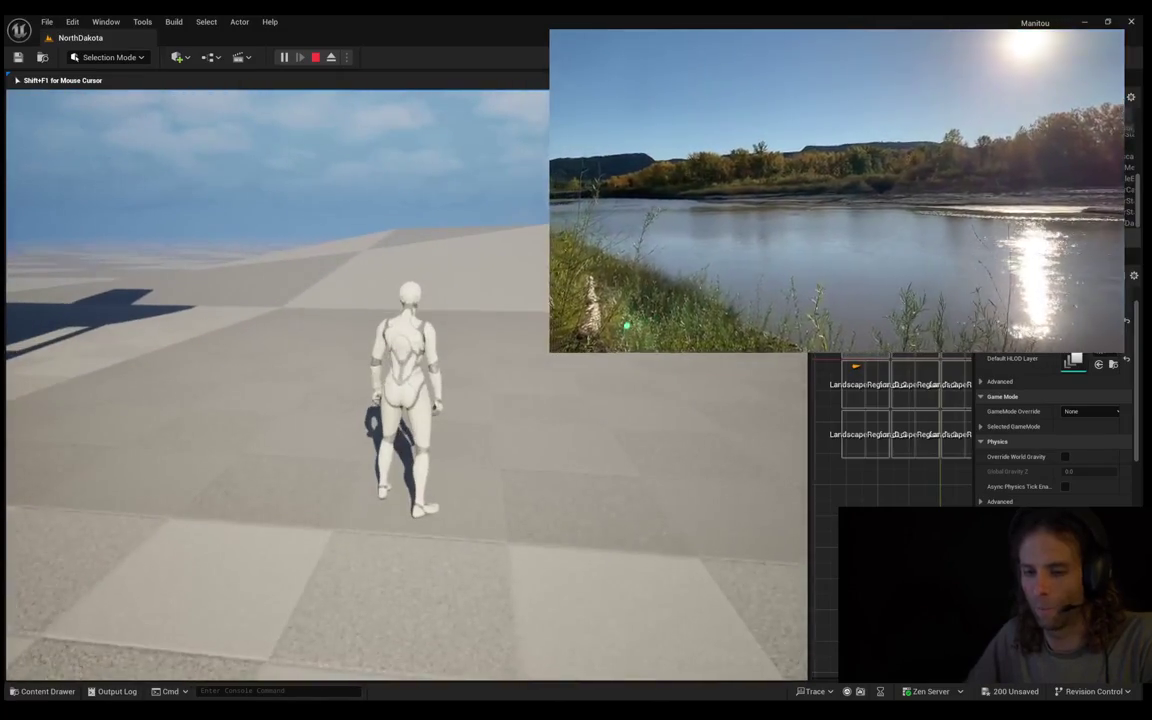
key(w)
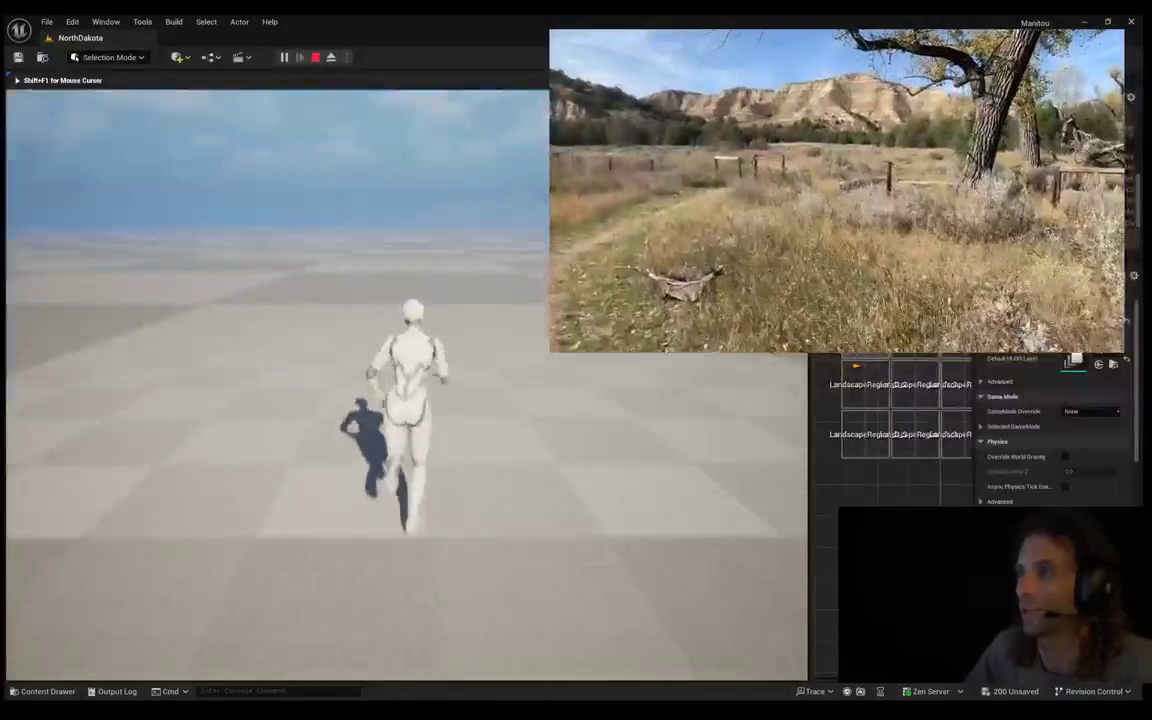
key(Escape)
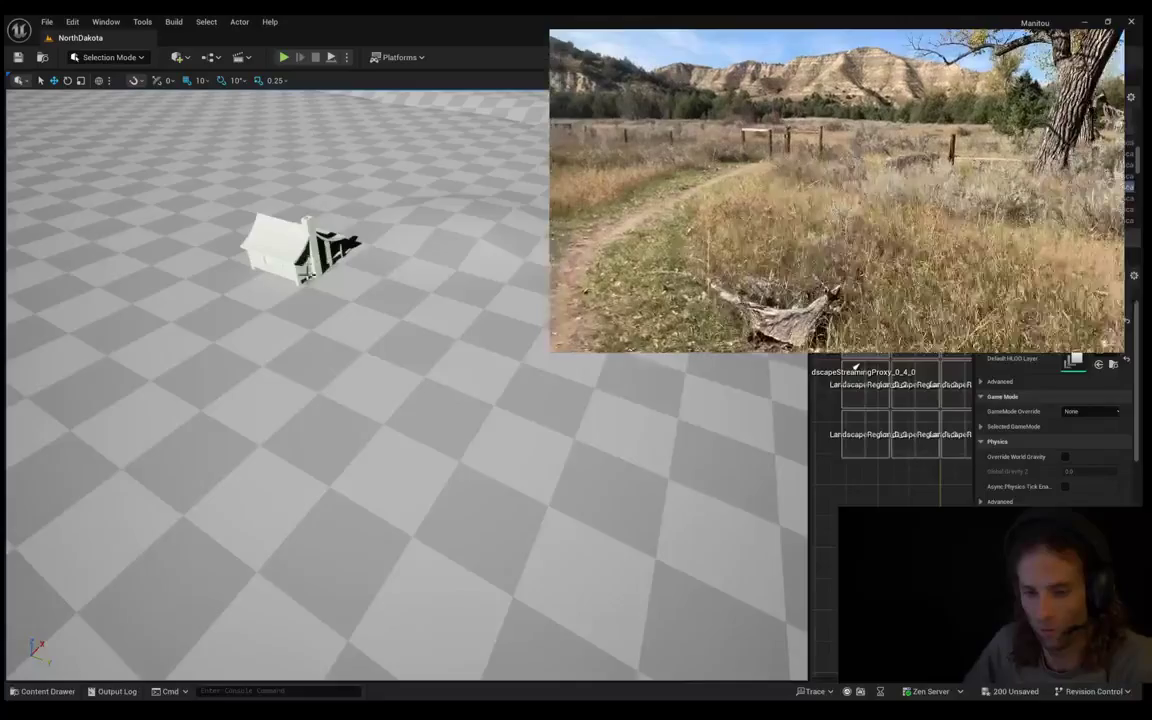
Fly the editor camera up and away from the cabin over the badlands hills
drag(476, 316, 398, 393)
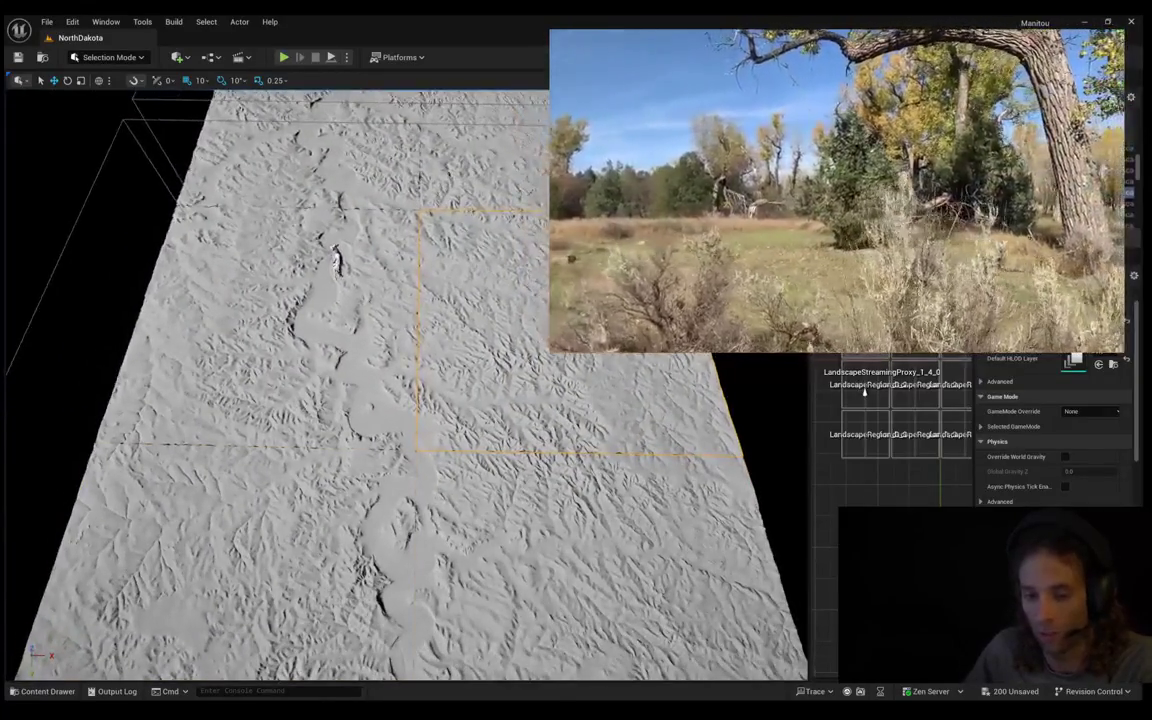
Select LandscapeStreamingProxy_1_5_0 and load that grid cell's landscape region
click(445, 540)
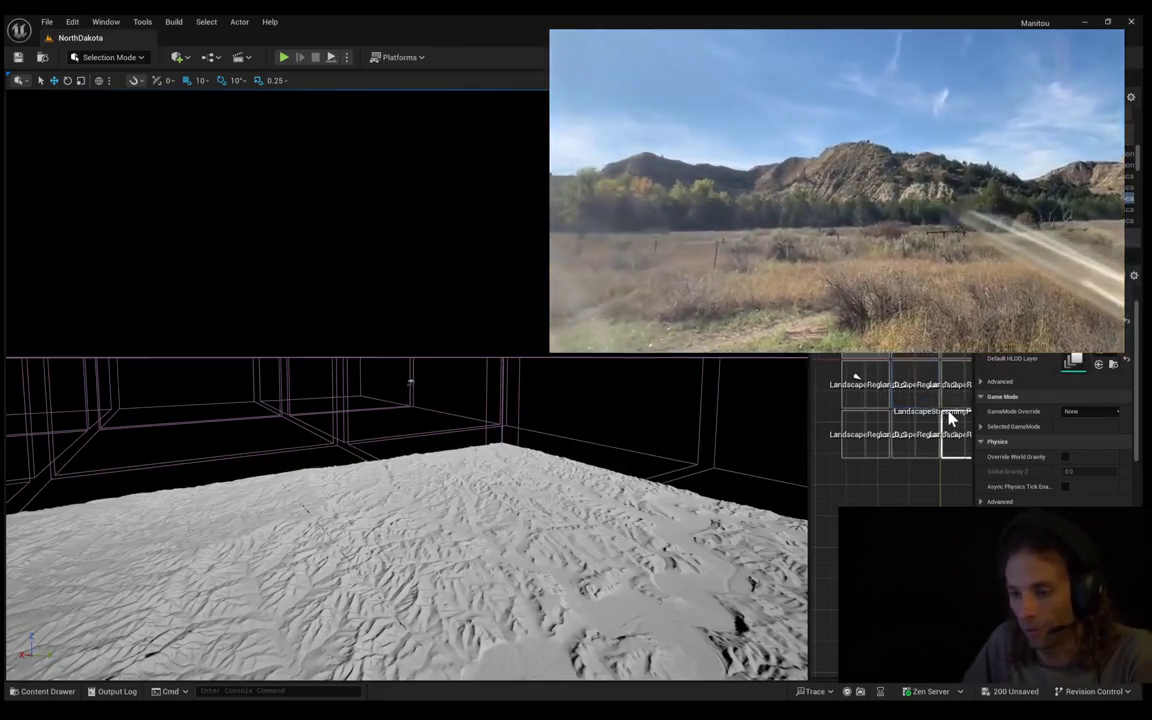
click(952, 421)
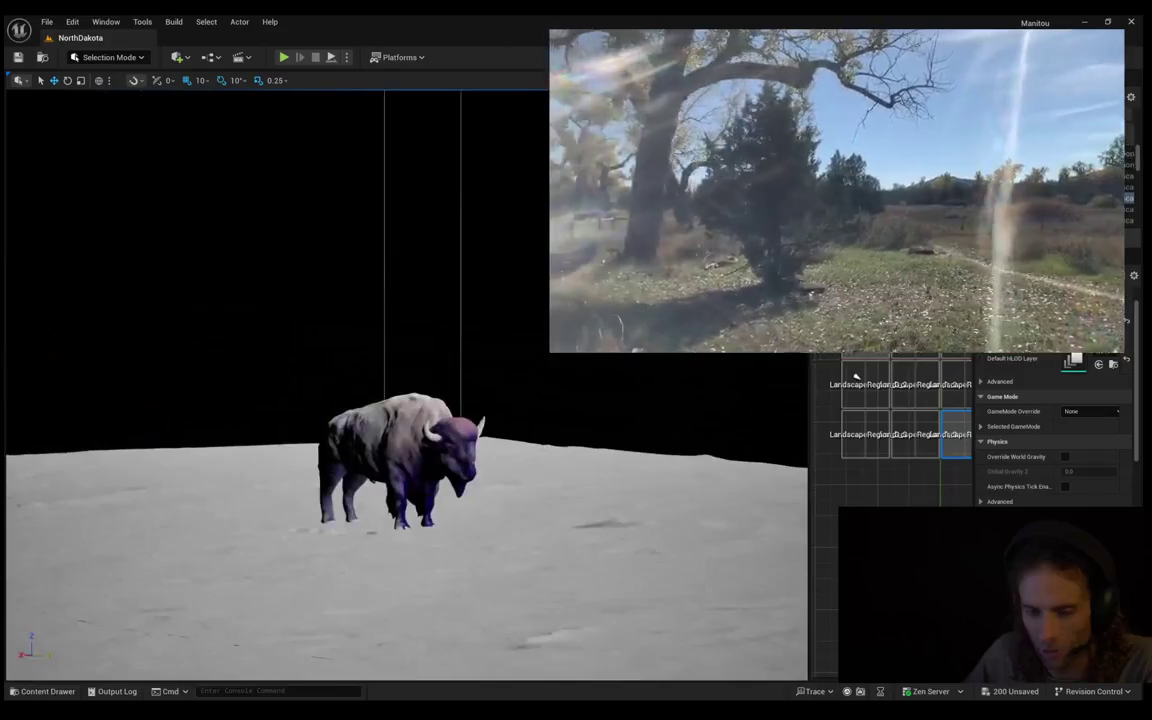
Pull back to an overhead view, then select and frame the upper- and lower-middle landscape regions
drag(697, 422, 684, 417)
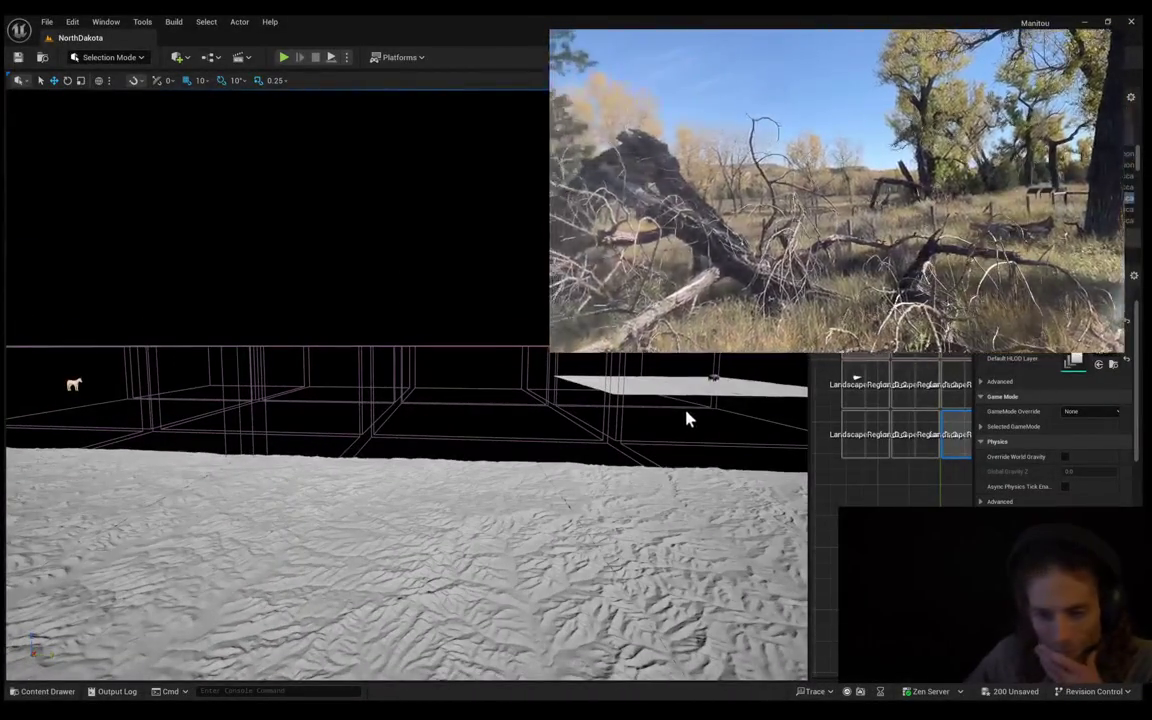
drag(435, 455, 535, 453)
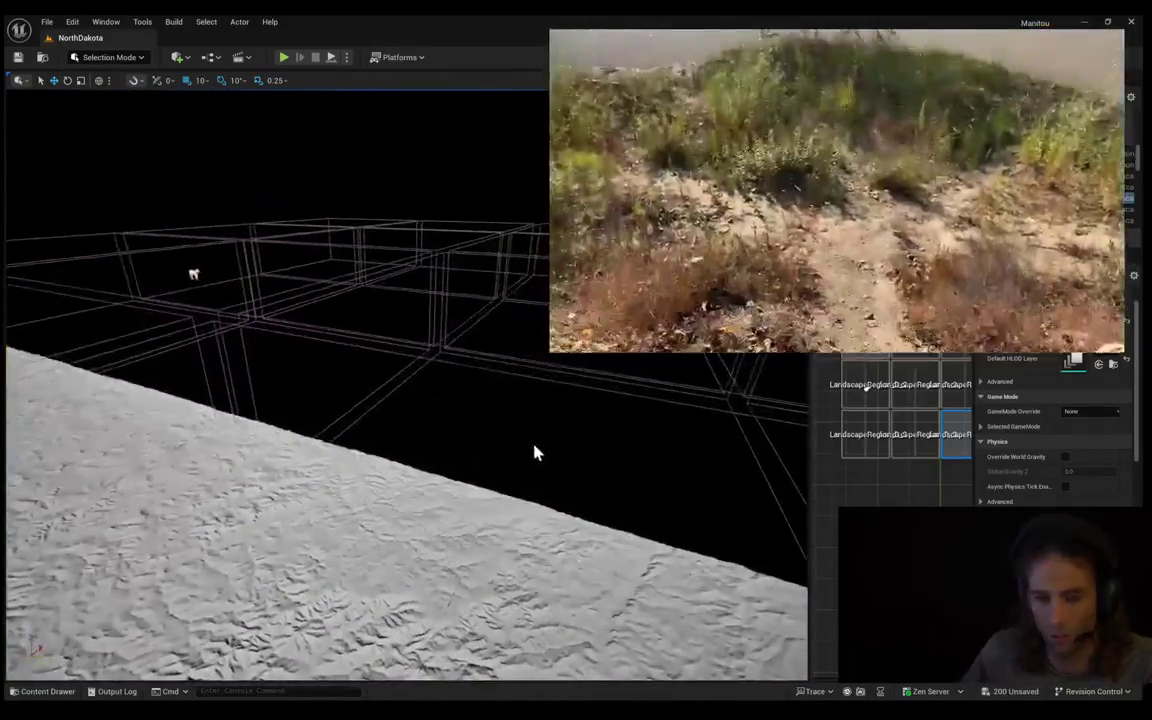
click(917, 390)
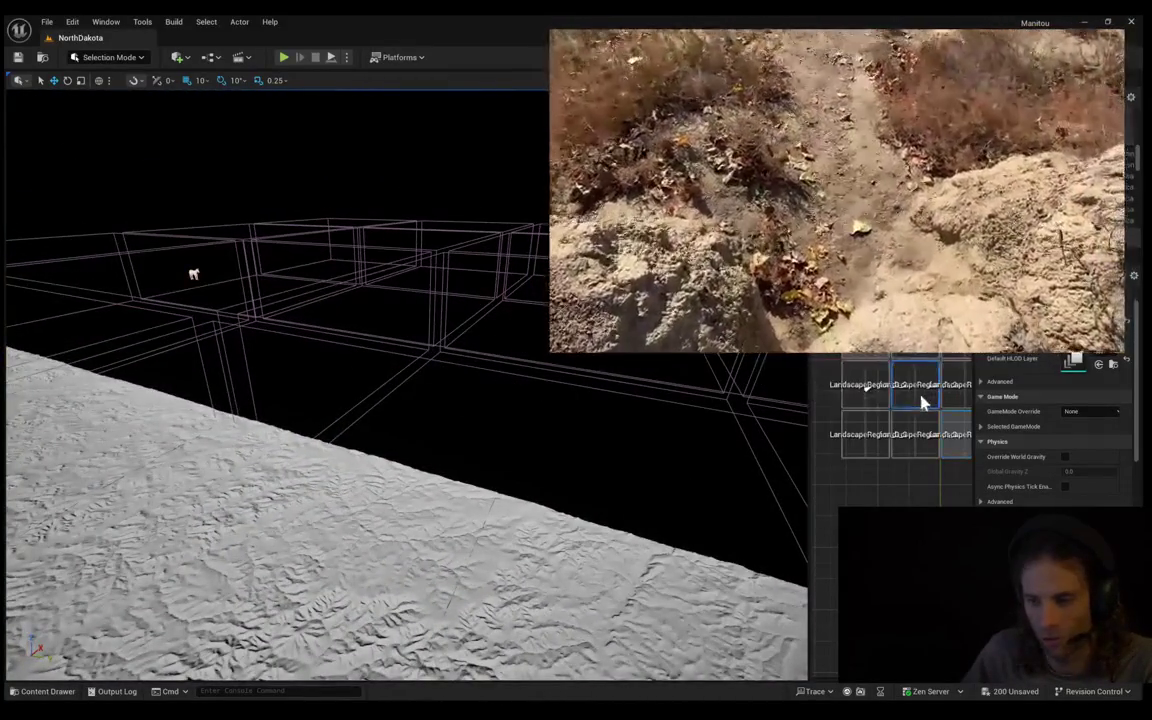
double_click(918, 440)
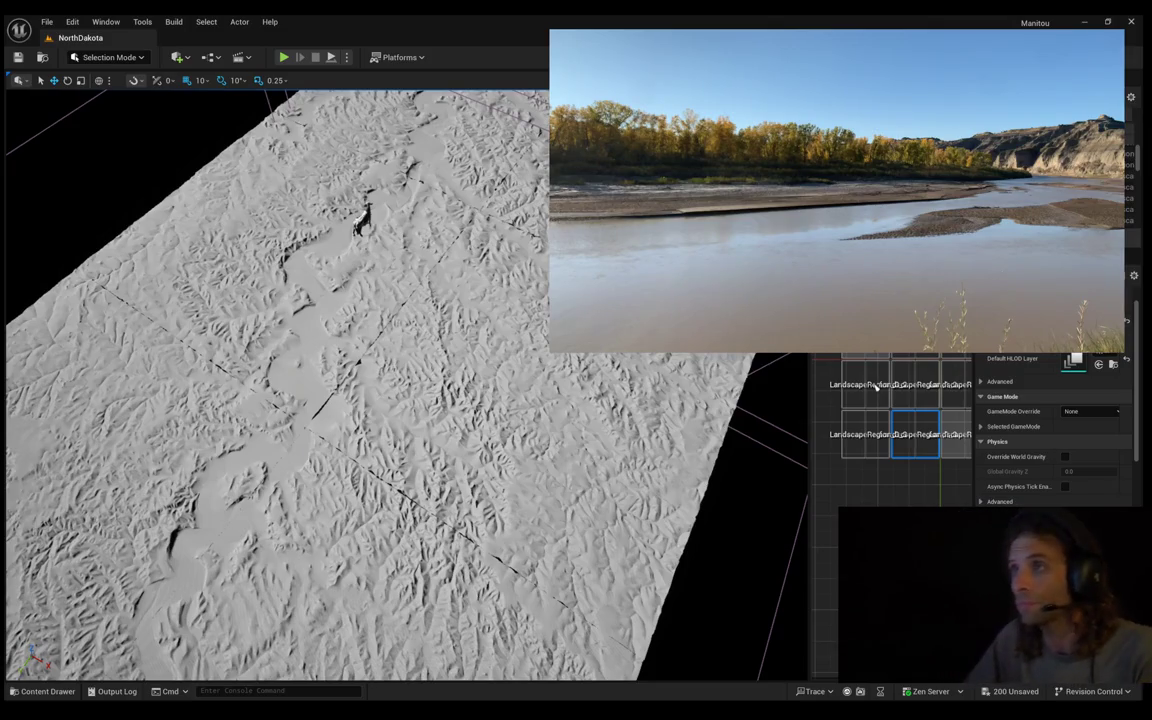
double_click(876, 388)
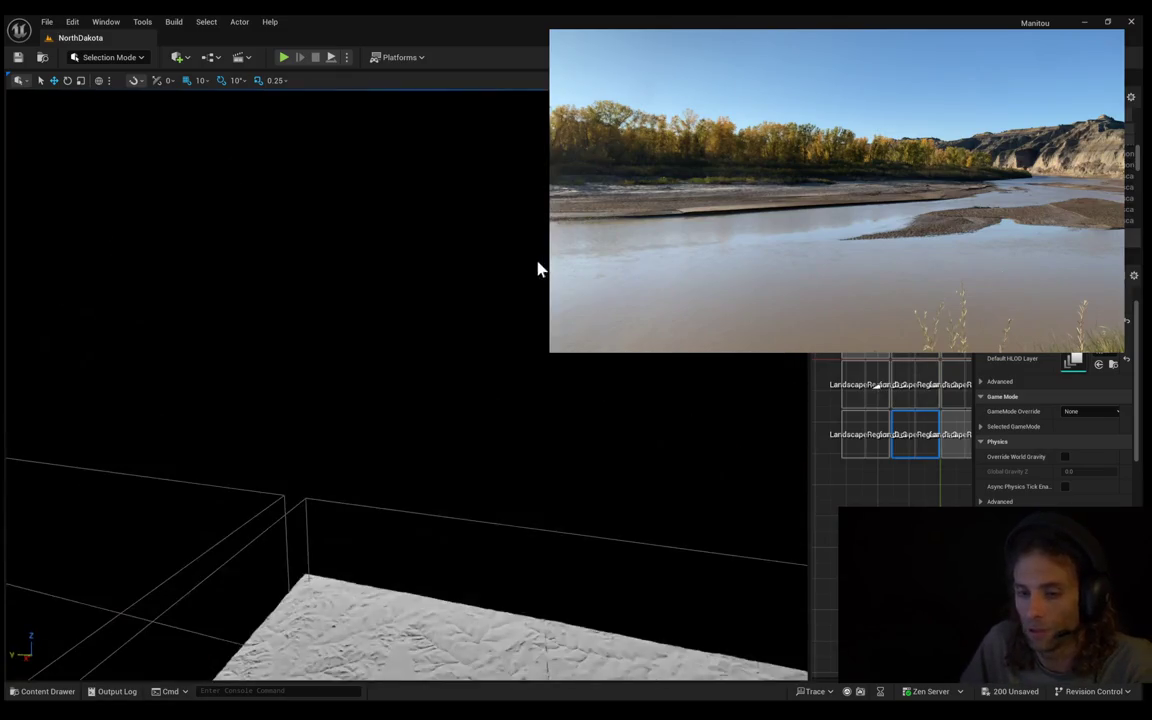
Zoom out and widen the World Partition minimap, then fly to another landscape region
scroll(813, 481, down, 2)
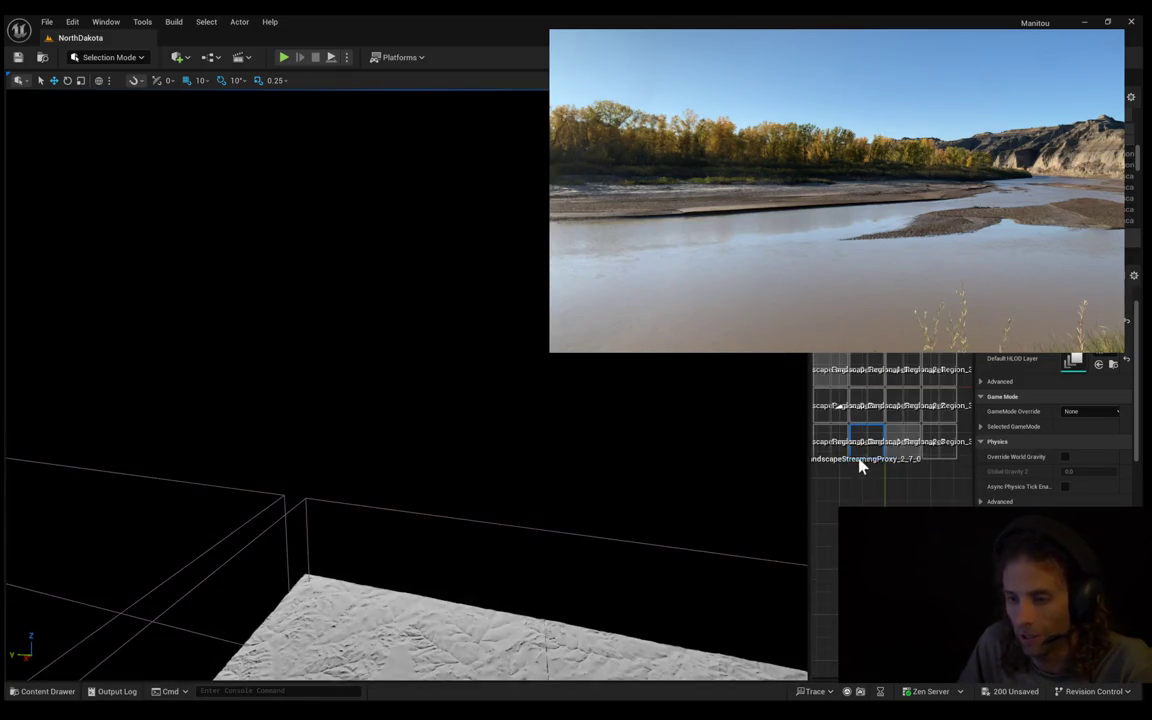
drag(807, 458, 750, 458)
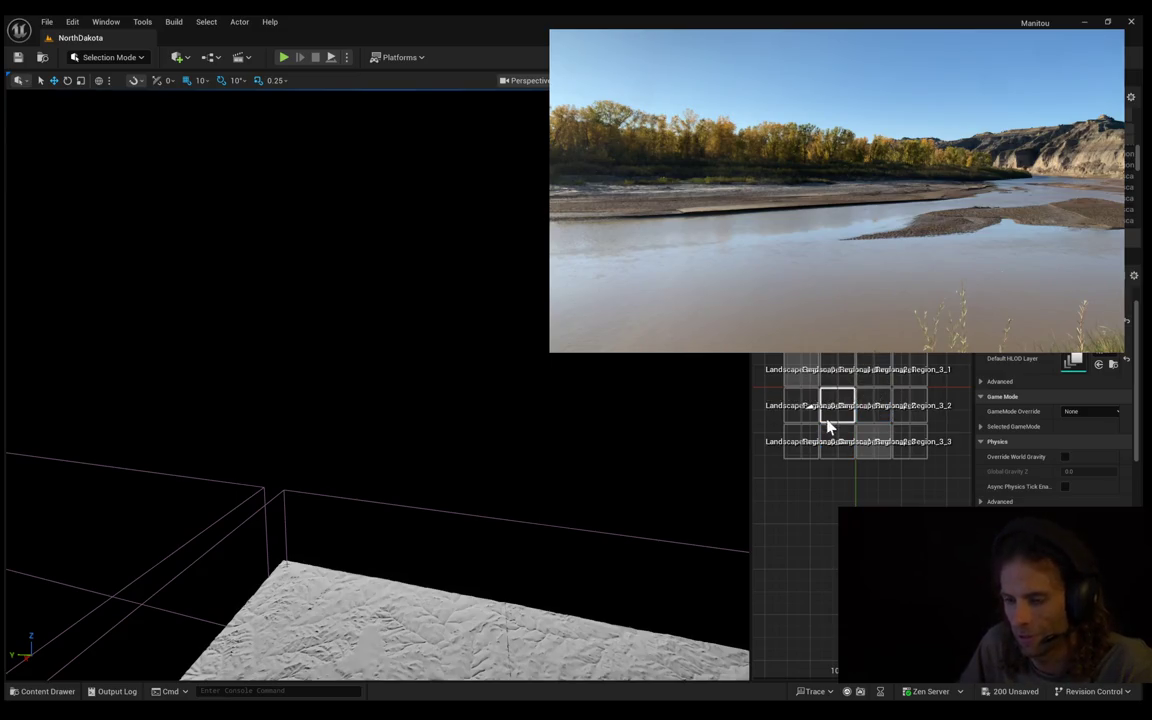
double_click(908, 415)
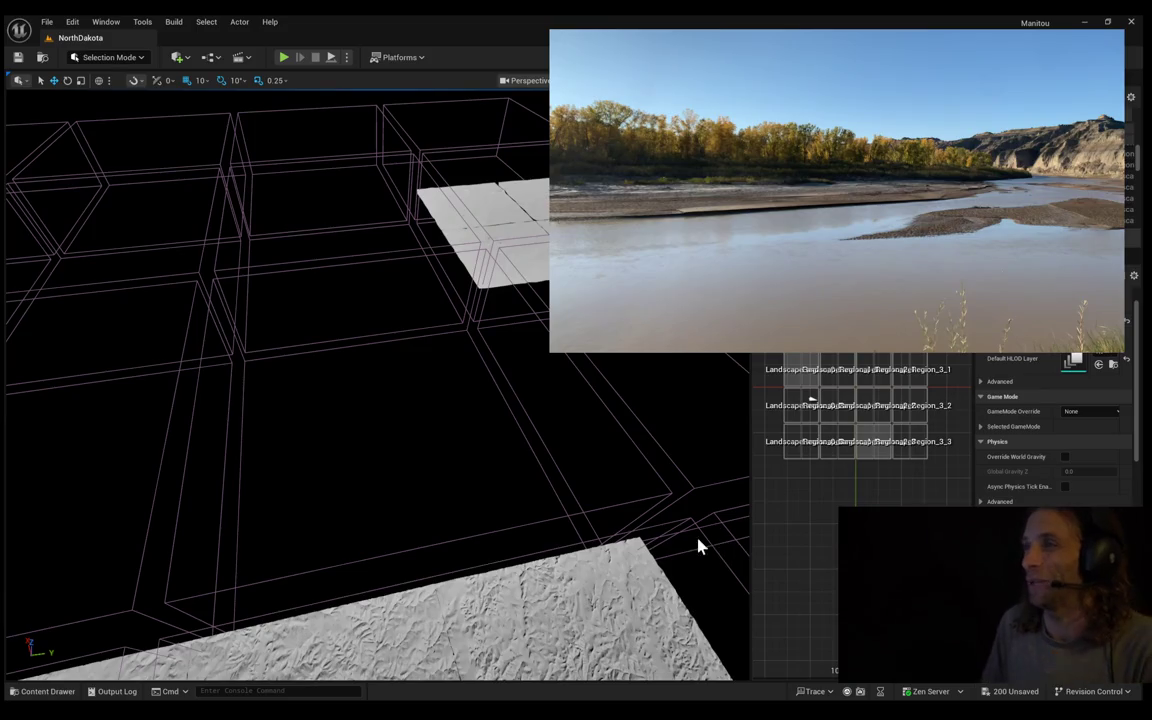
drag(375, 400, 360, 290)
Pull the viewport back to see more loaded region cells
mouse_move(226, 250)
mouse_down()
mouse_move(226, 283)
mouse_move(345, 324)
mouse_move(131, 334)
mouse_move(10, 365)
mouse_move(147, 318)
mouse_move(231, 244)
mouse_move(105, 168)
mouse_move(85, 213)
mouse_move(13, 275)
mouse_move(57, 240)
mouse_move(57, 152)
mouse_move(247, 121)
mouse_move(131, 248)
mouse_move(23, 239)
mouse_move(46, 226)
mouse_move(63, 237)
mouse_move(97, 231)
mouse_move(136, 183)
mouse_move(159, 288)
mouse_up()
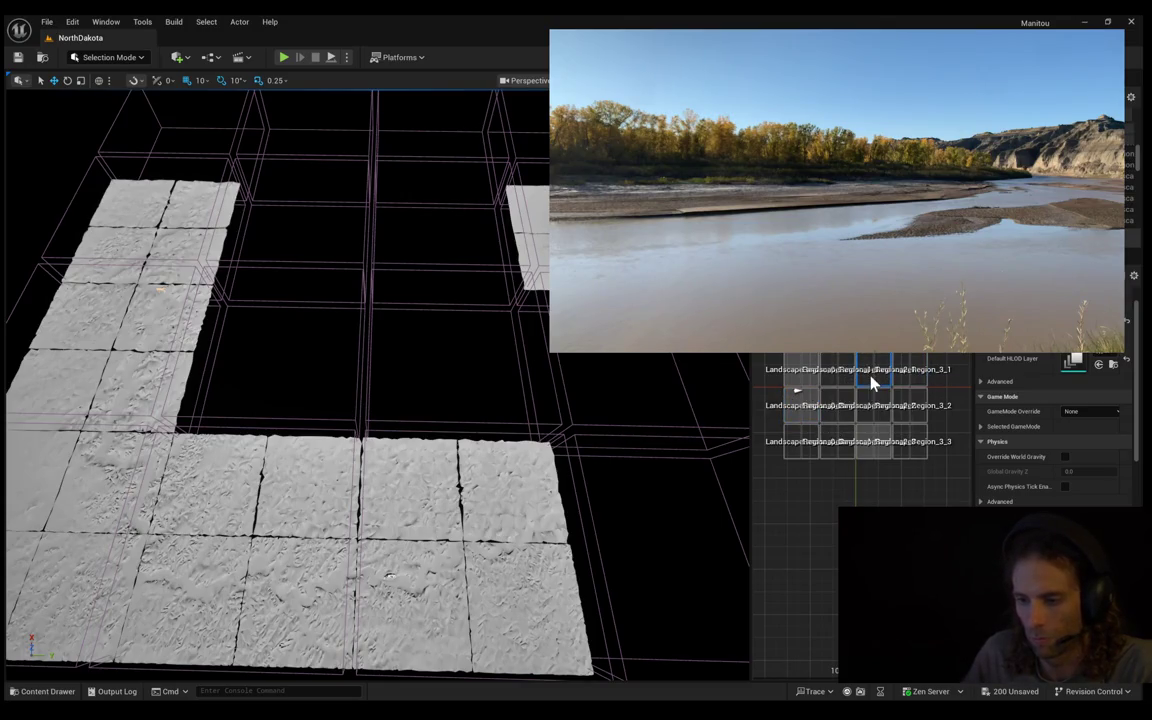
double_click(857, 402)
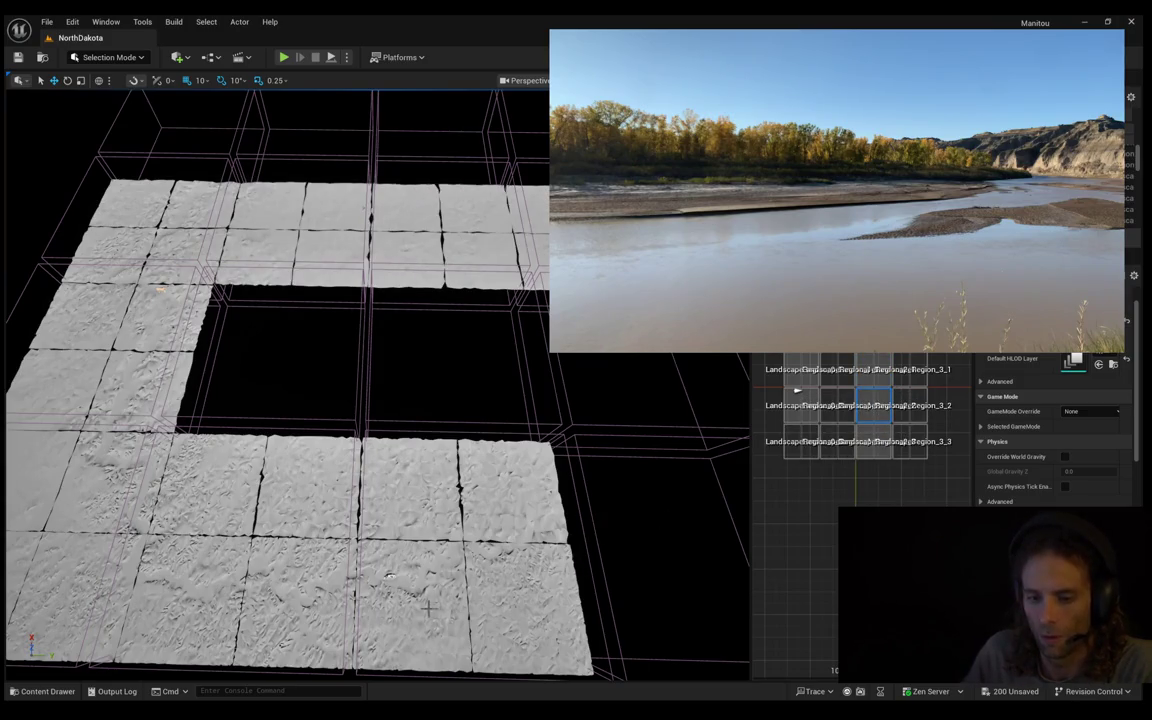
drag(387, 547, 387, 600)
drag(391, 448, 391, 510)
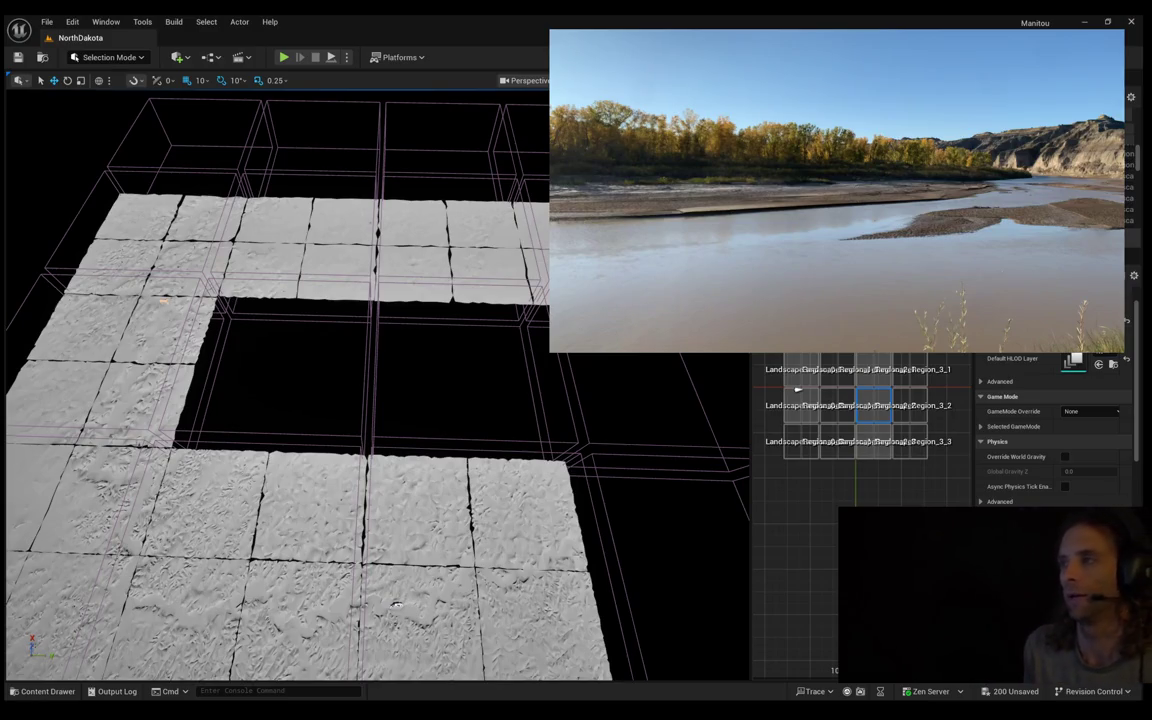
mouse_move(397, 604)
mouse_down()
mouse_move(401, 670)
mouse_move(394, 478)
mouse_move(615, 387)
mouse_up()
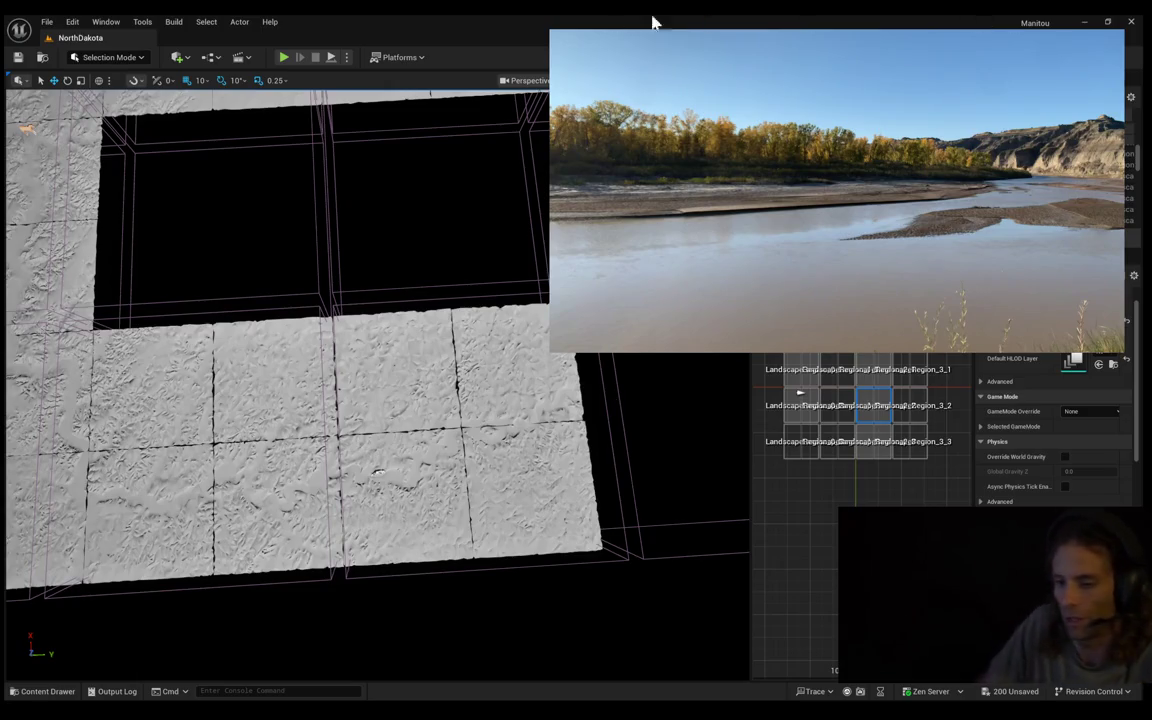
scroll(650, 200, up, 3)
scroll(375, 380, up, 2)
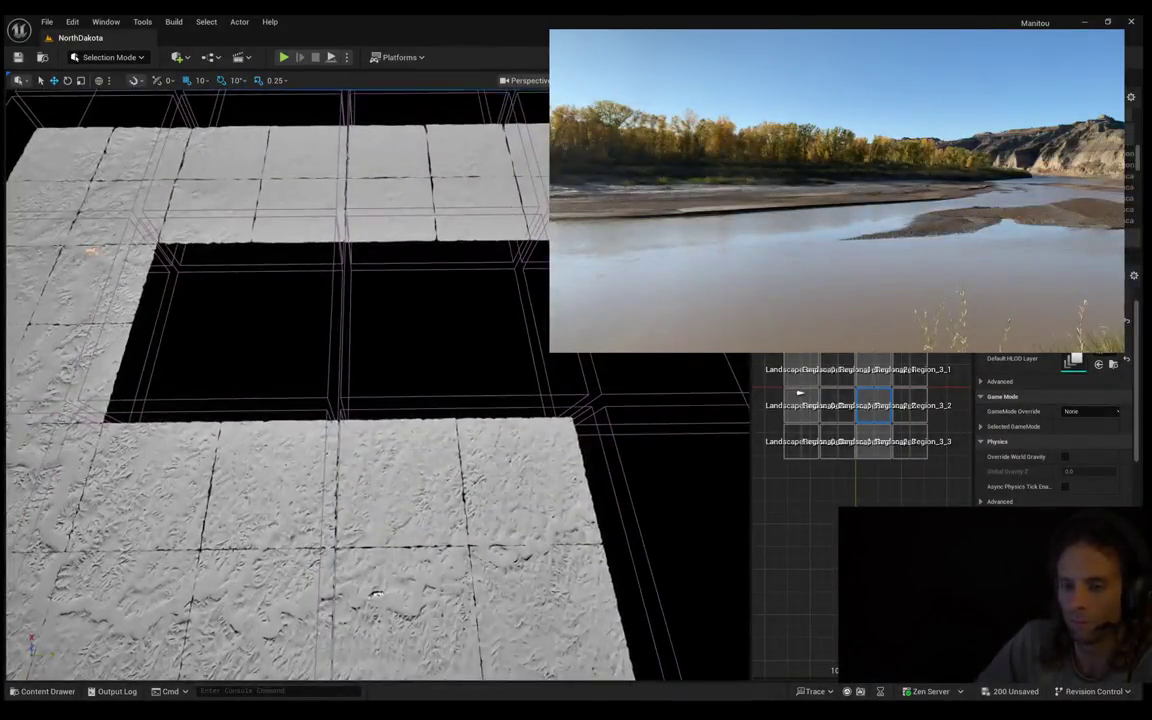
scroll(375, 380, up, 1)
scroll(375, 380, up, 1)
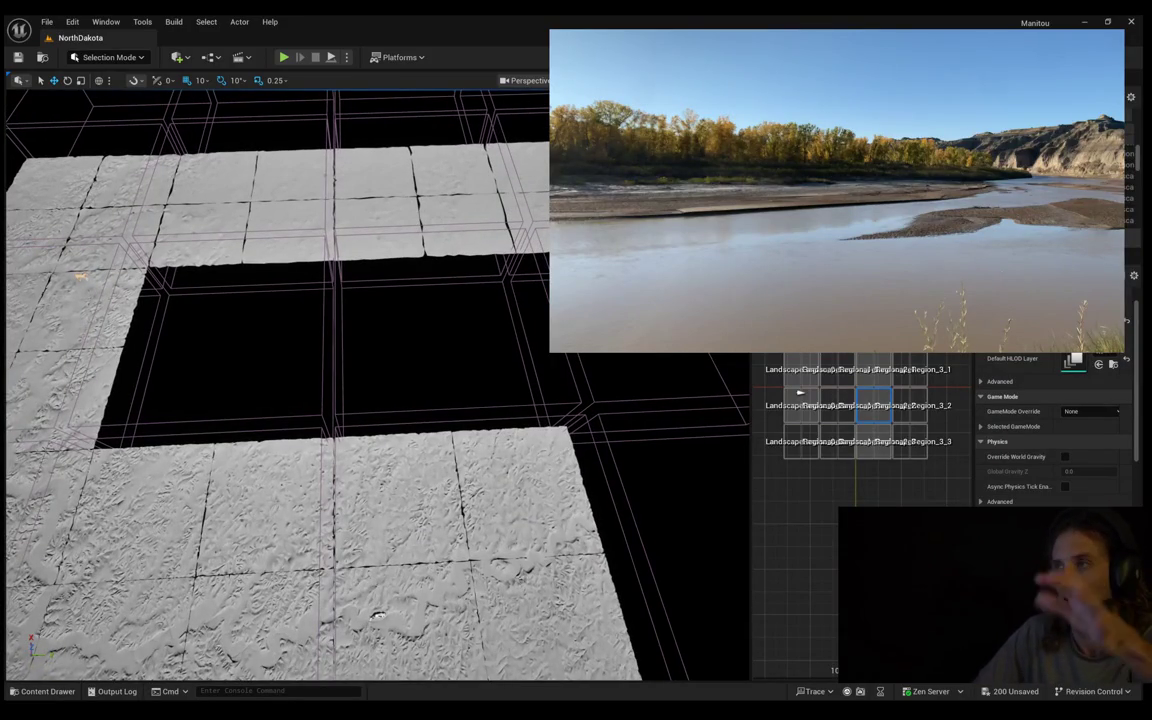
scroll(375, 380, up, 2)
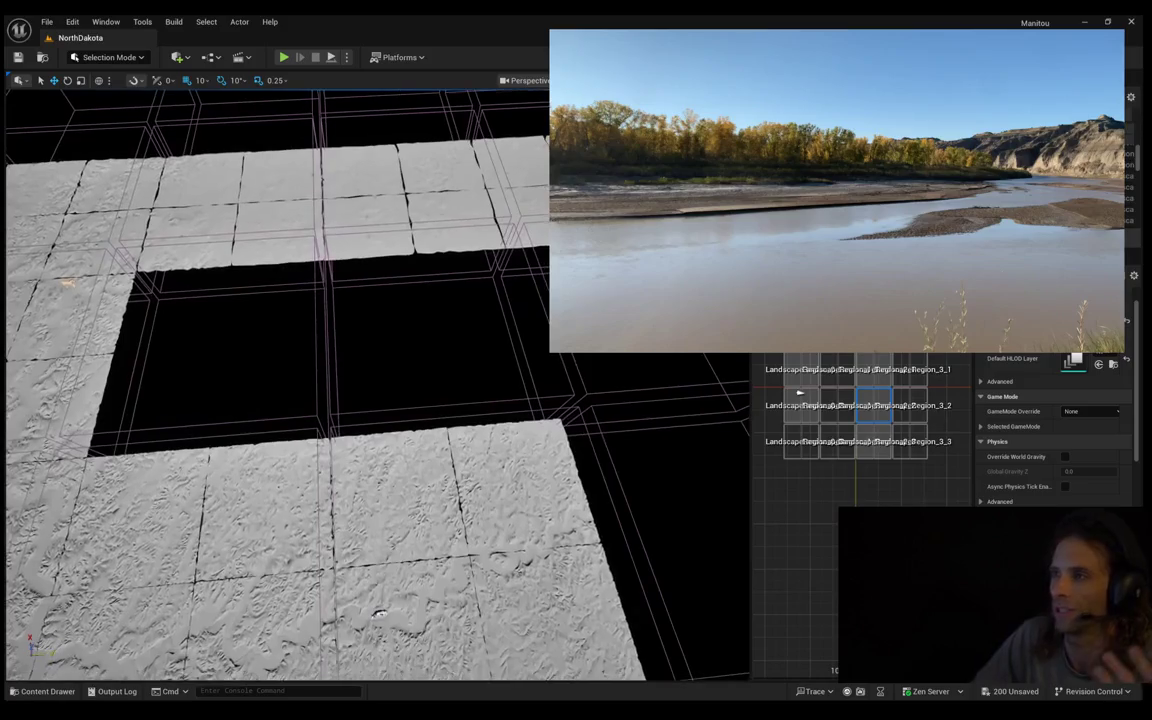
scroll(375, 380, up, 1)
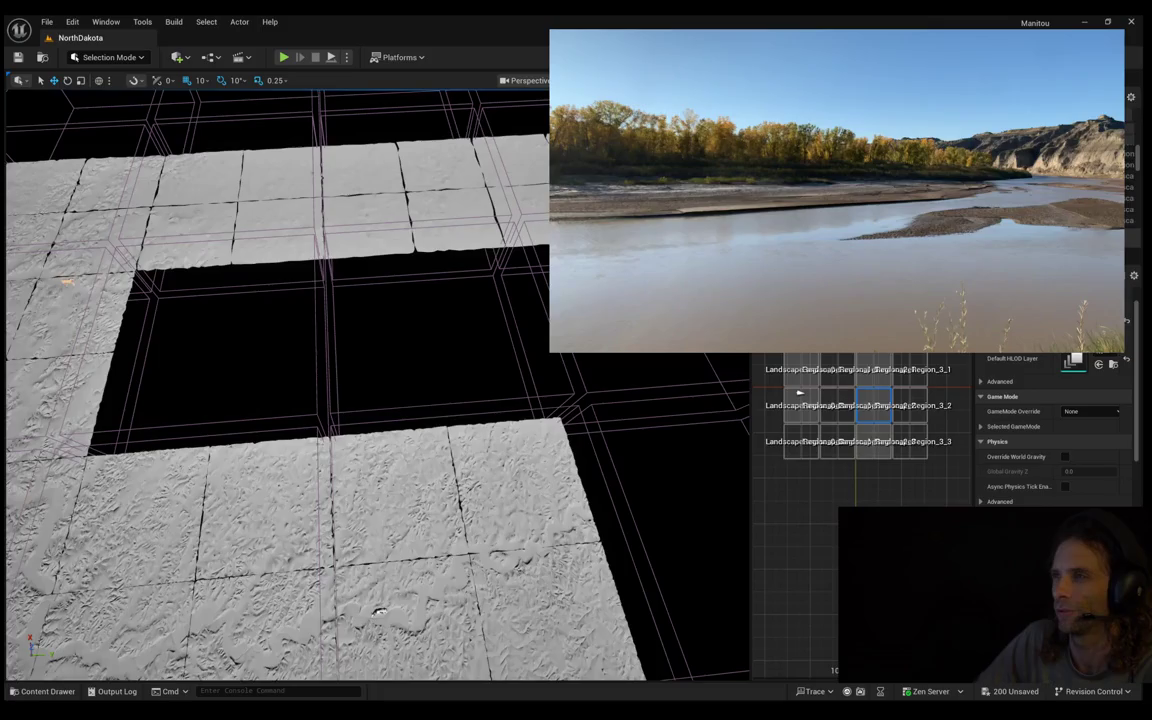
scroll(375, 380, up, 1)
scroll(375, 380, up, 1)
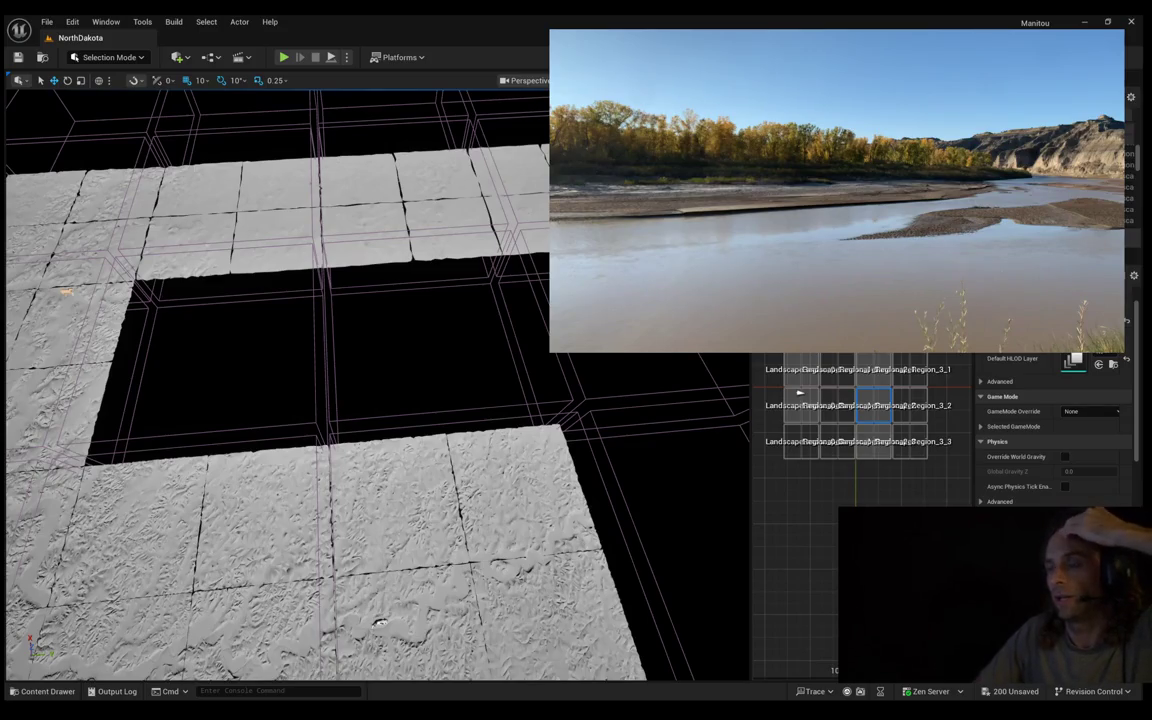
scroll(375, 380, up, 1)
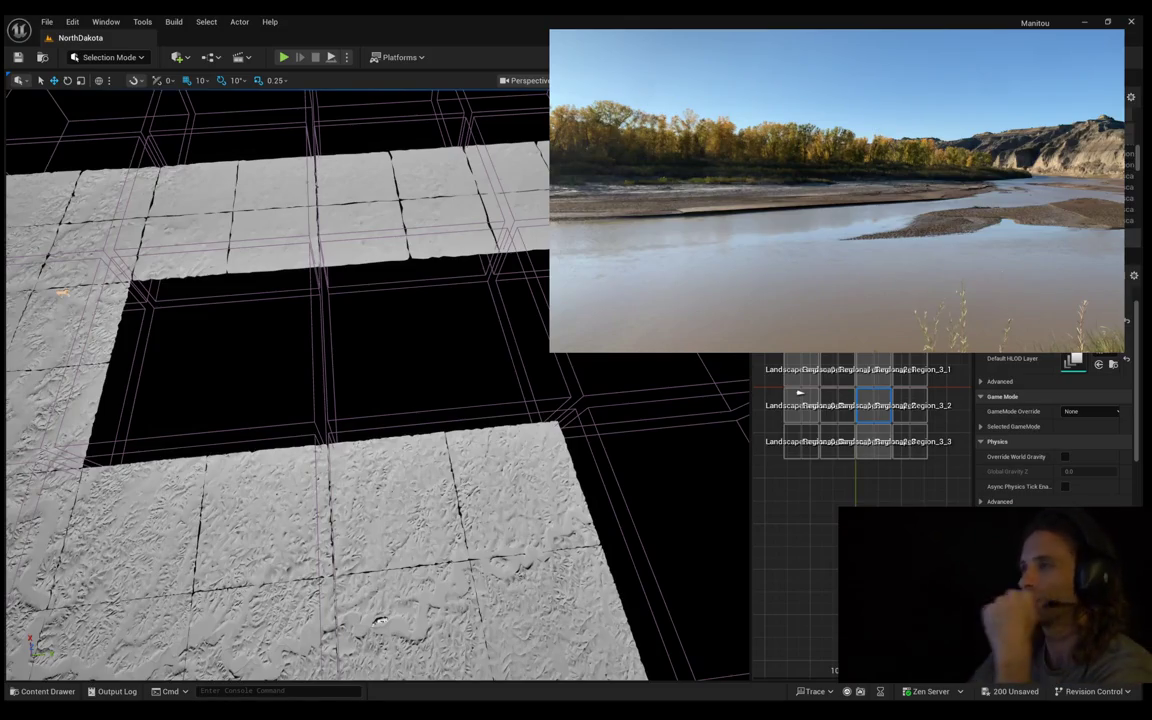
scroll(375, 380, up, 1)
scroll(375, 380, up, 1)
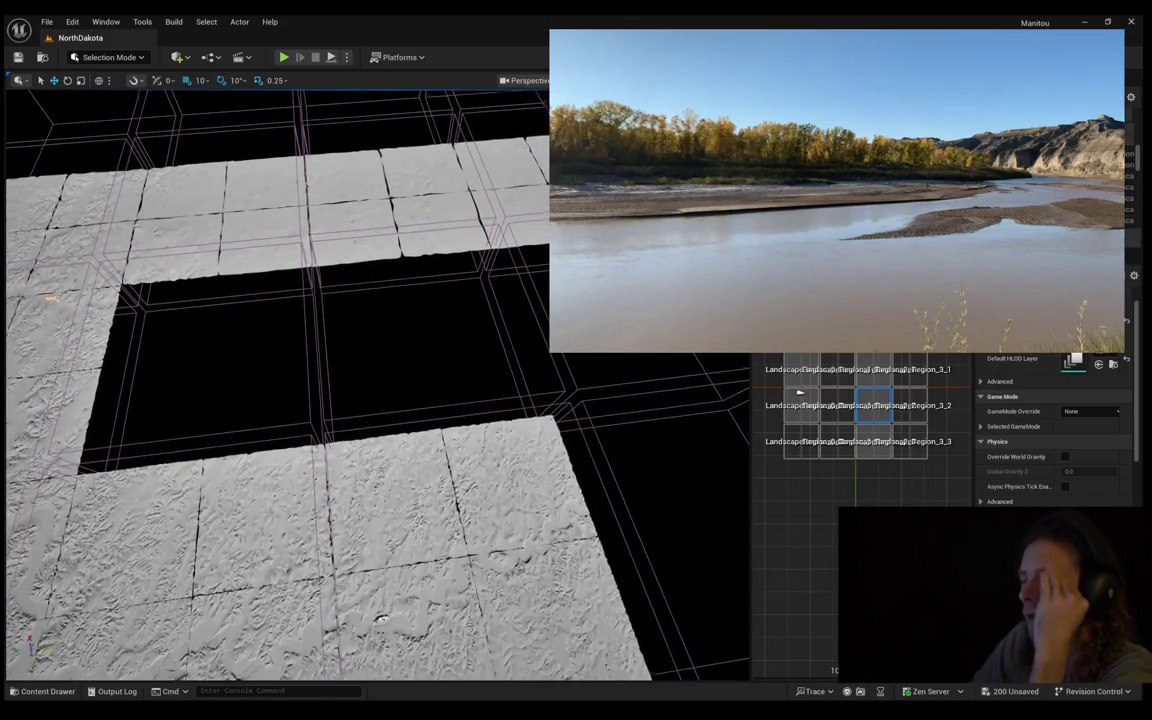
scroll(375, 380, up, 1)
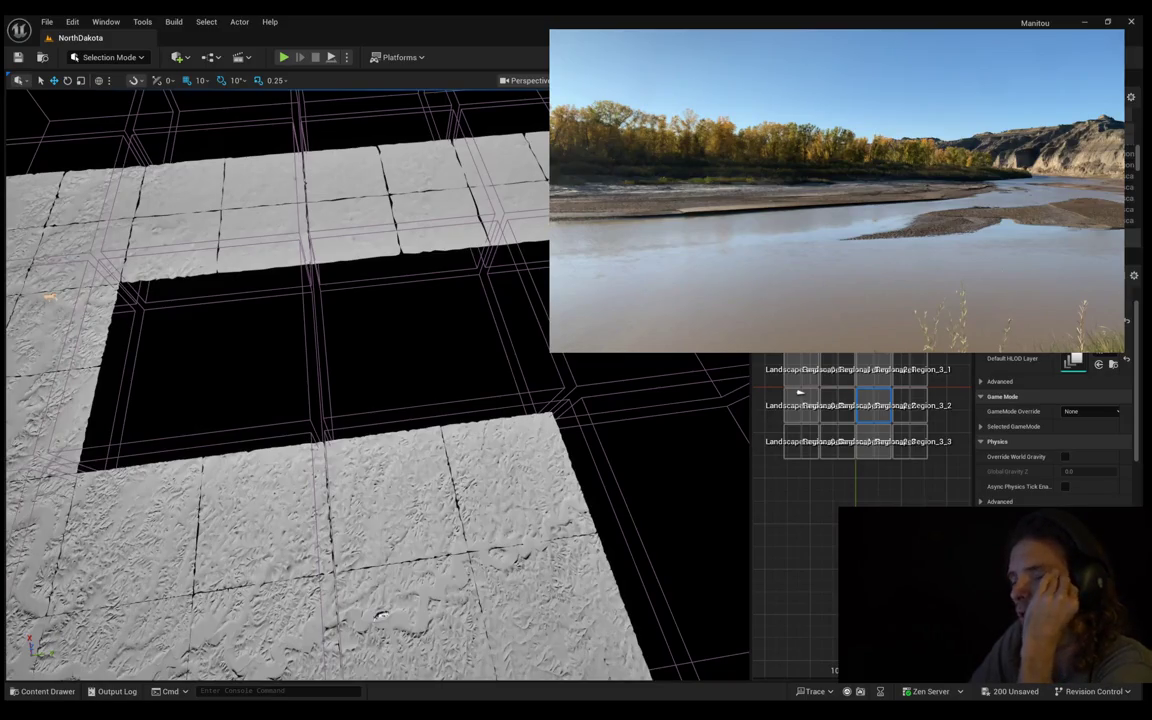
scroll(375, 380, up, 1)
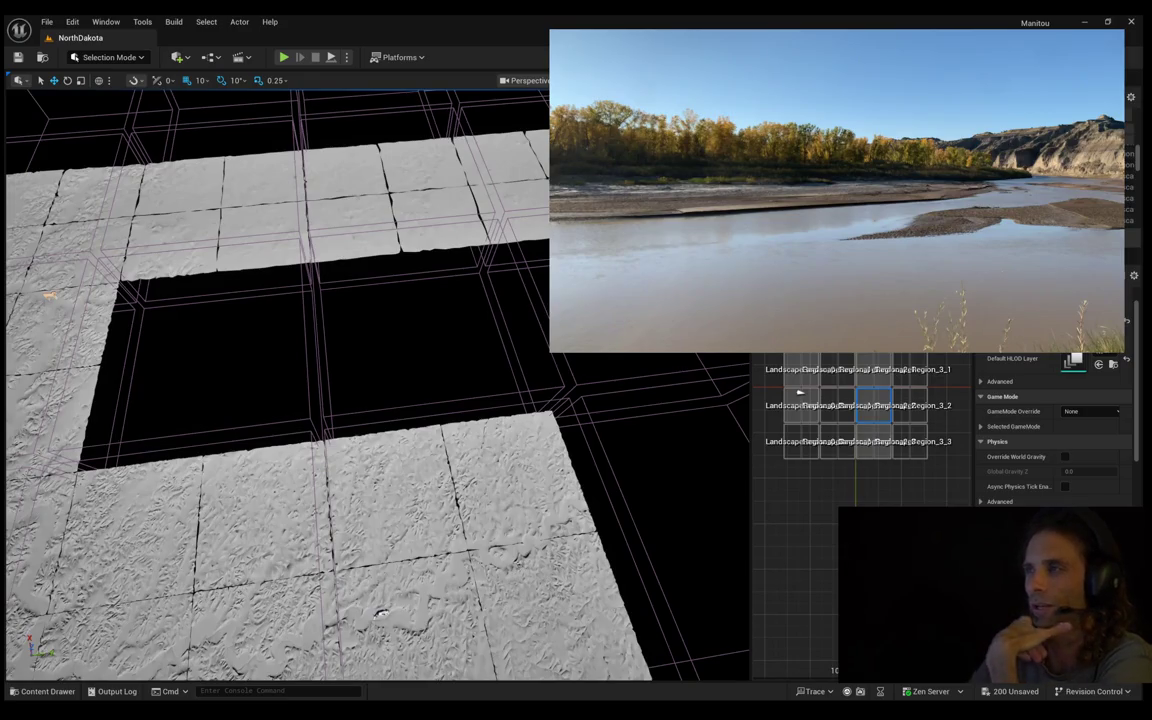
scroll(375, 380, up, 1)
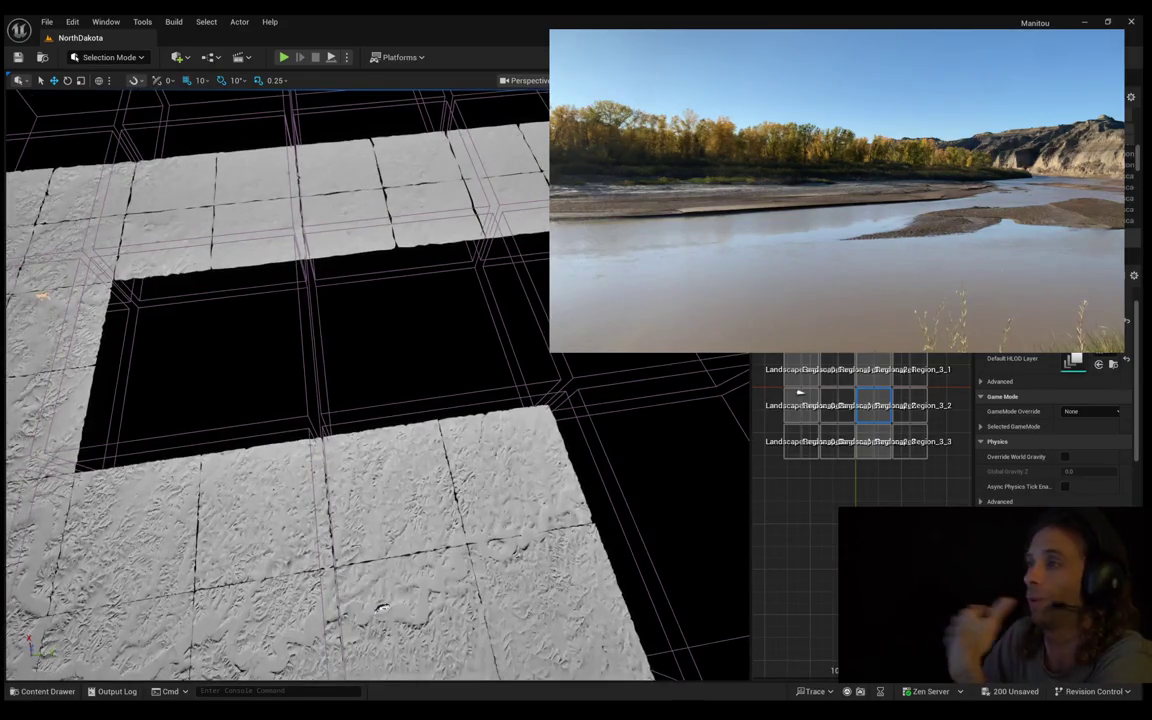
scroll(375, 380, up, 2)
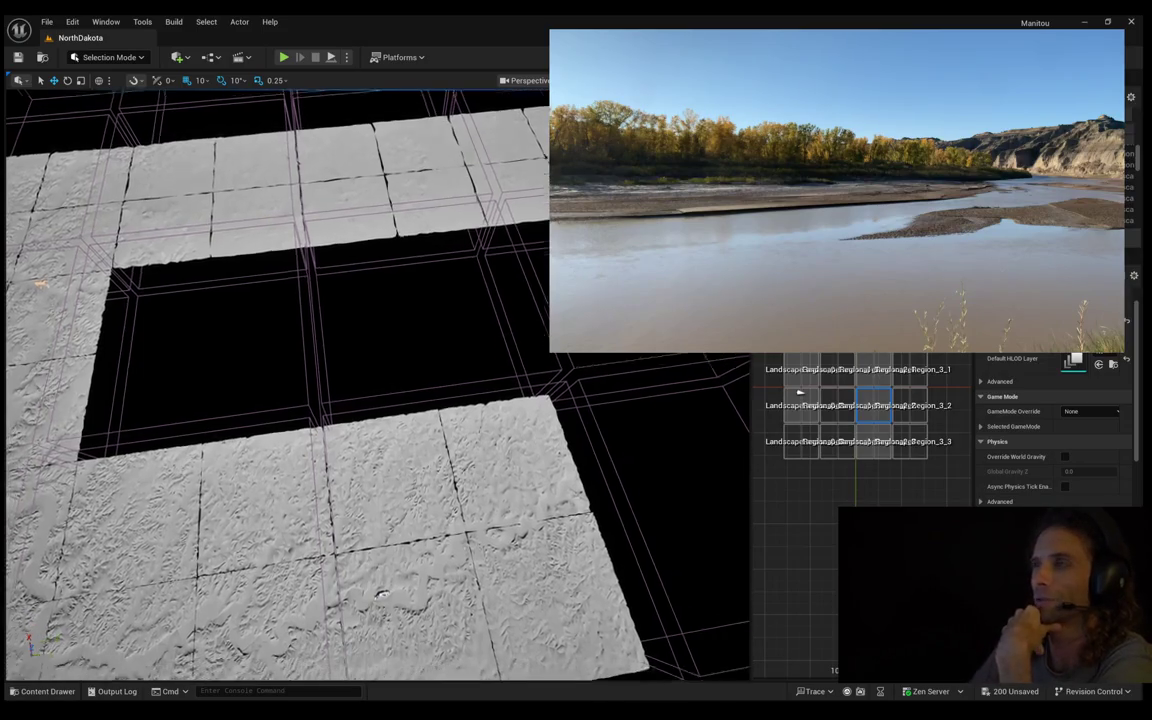
scroll(375, 380, down, 3)
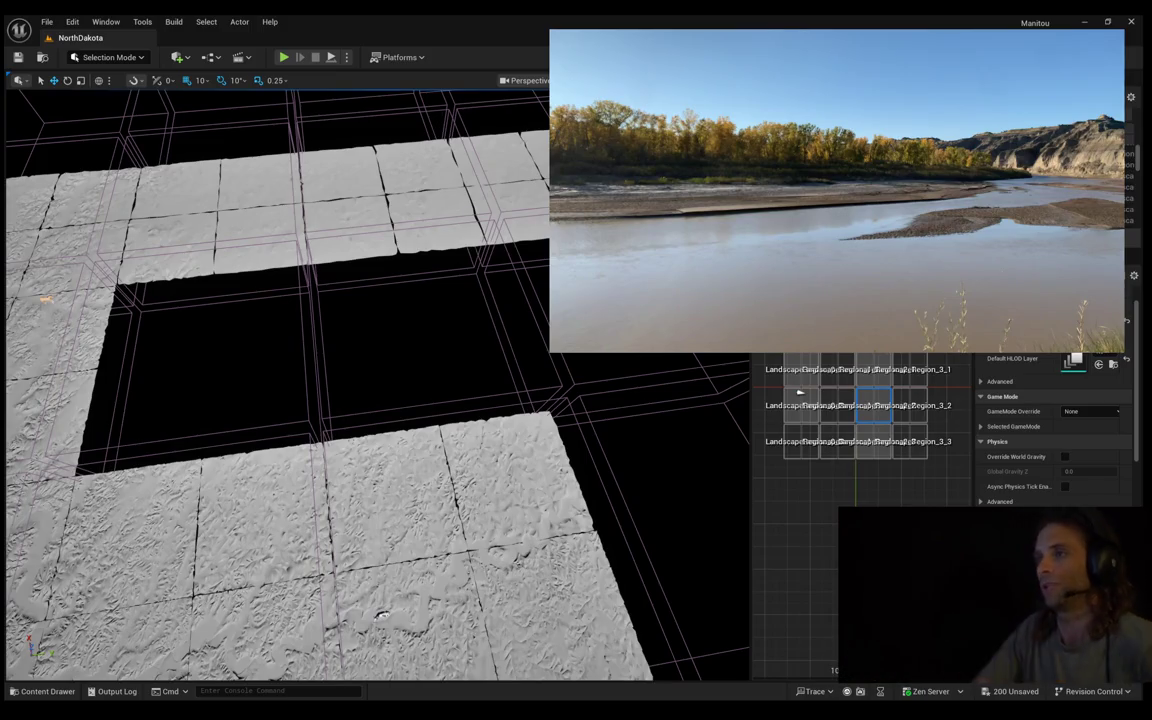
drag(40, 152, 40, 100)
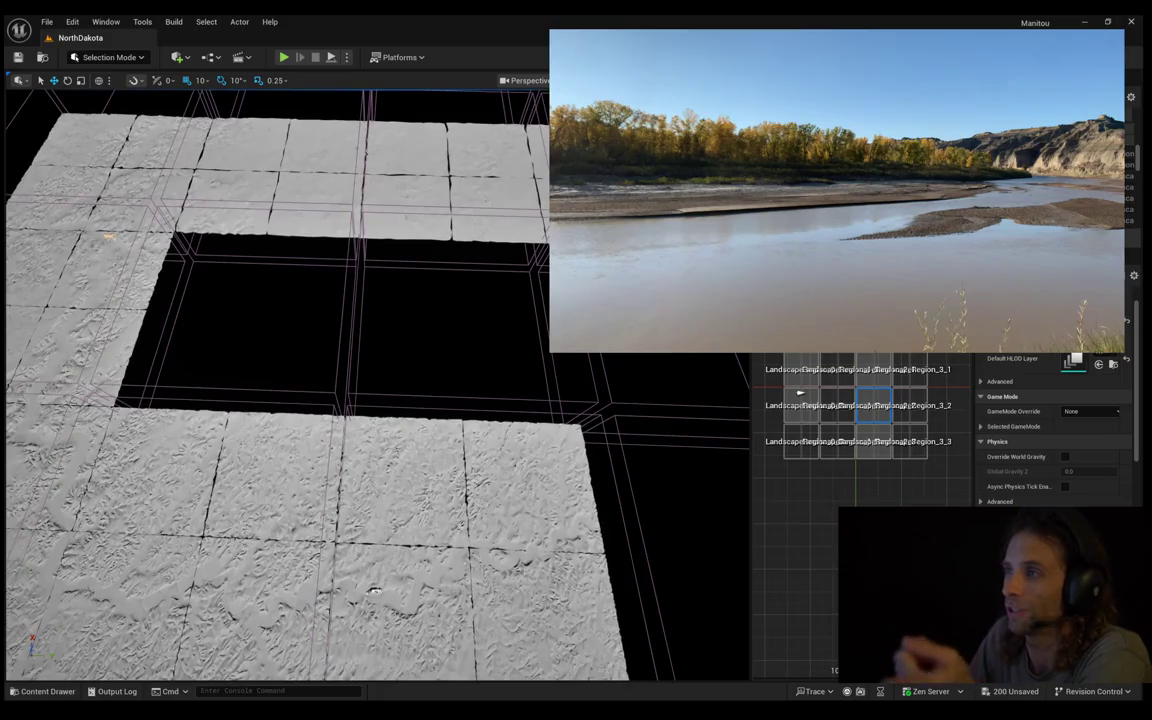
drag(40, 100, 48, 100)
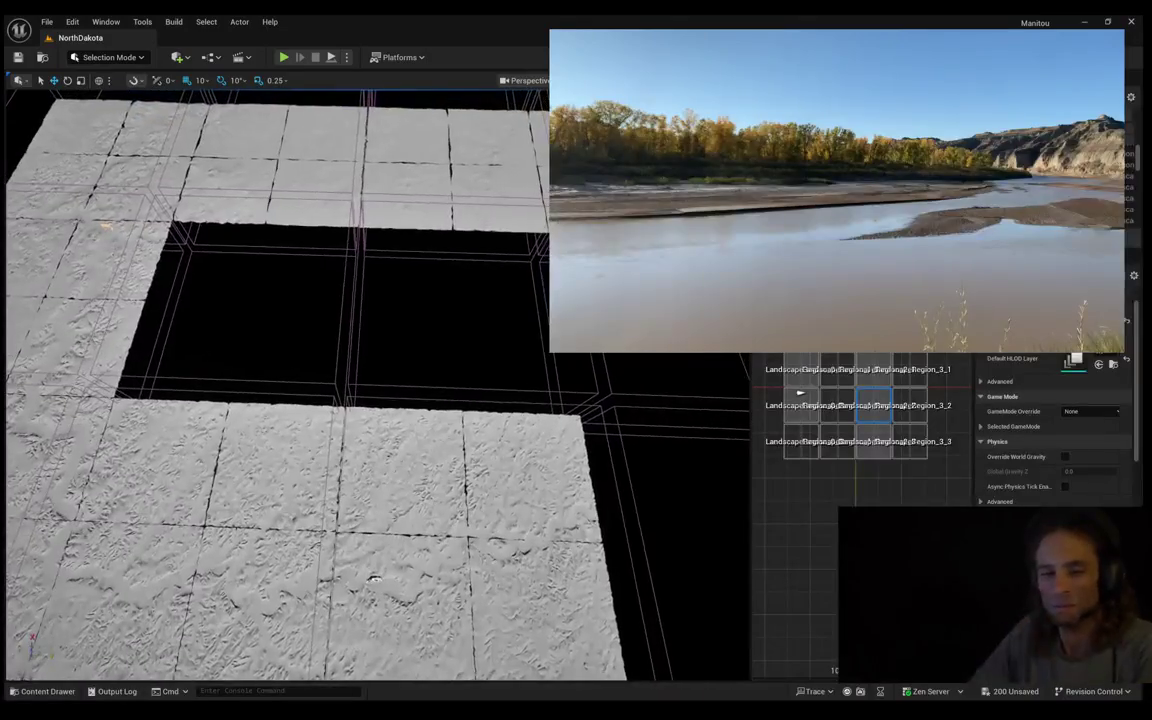
mouse_move(225, 236)
mouse_down()
mouse_move(225, 256)
mouse_move(172, 262)
mouse_up()
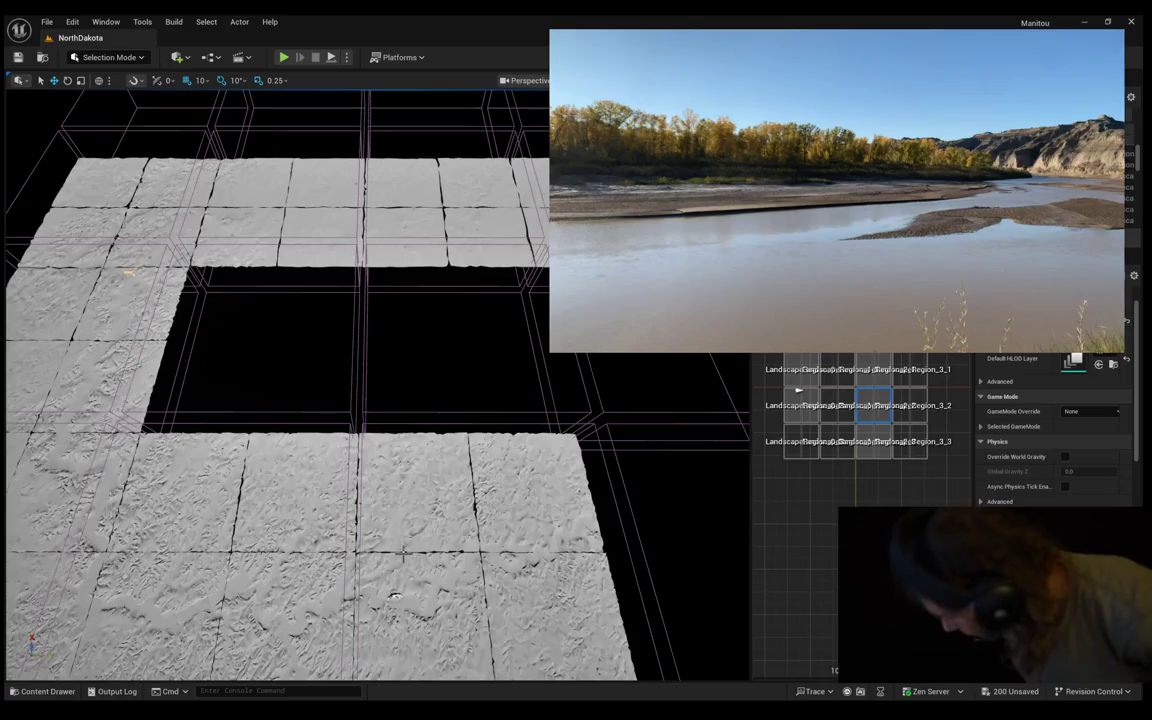
drag(484, 368, 260, 375)
Fly closer along the terrain strip to inspect detail, then launch Play In Editor with Alt+P
key(Left)
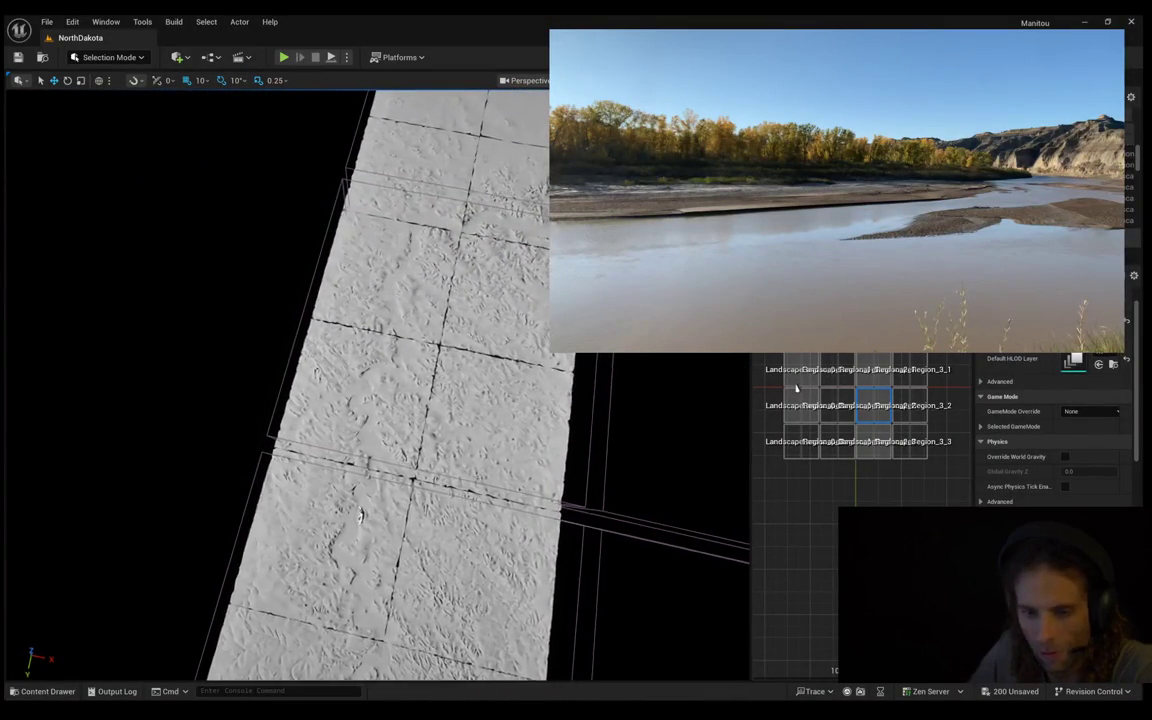
key(Left)
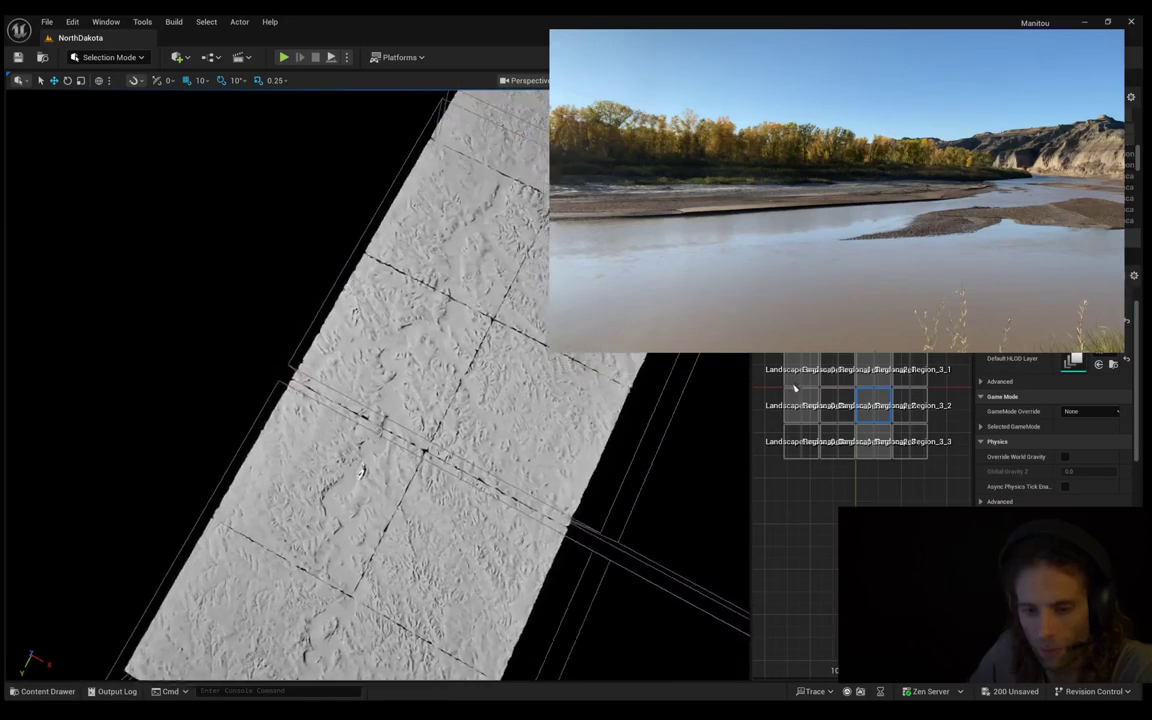
key(Left)
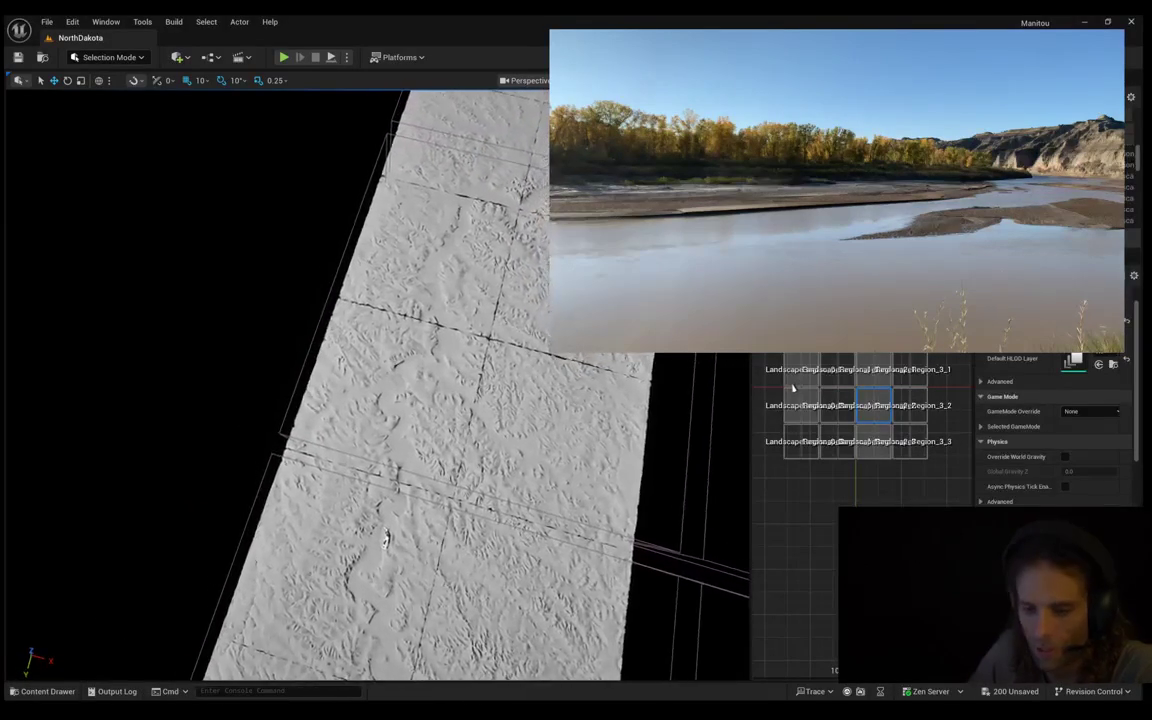
key(Left)
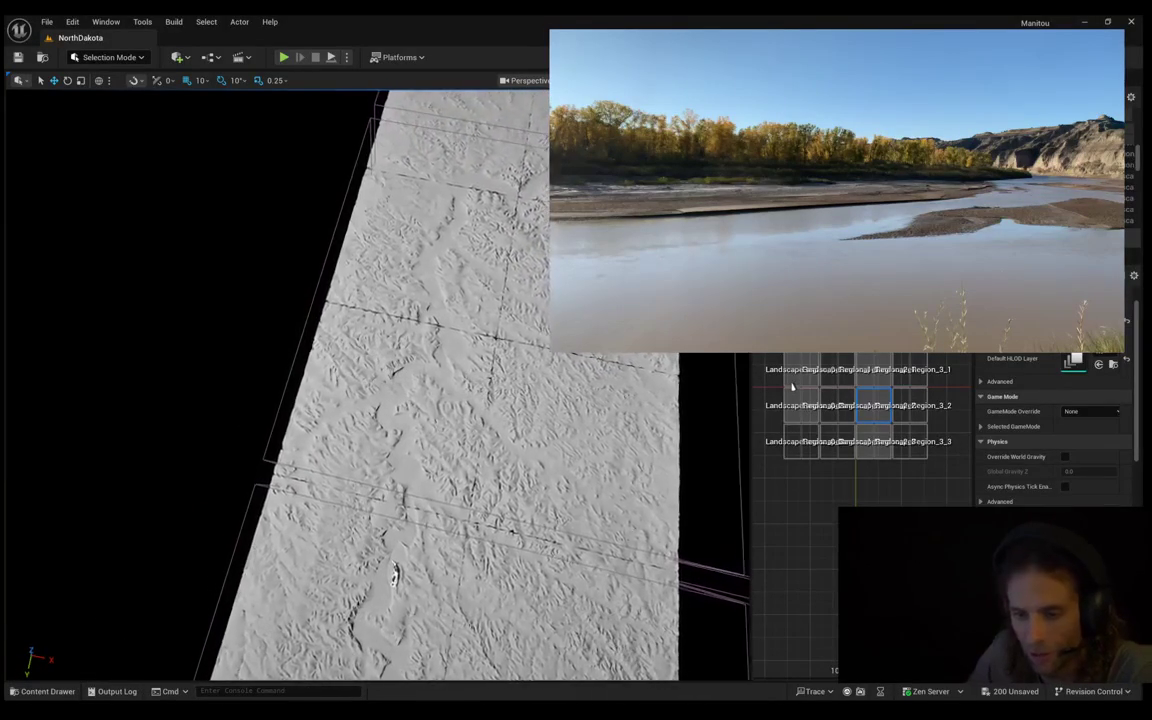
key(Left)
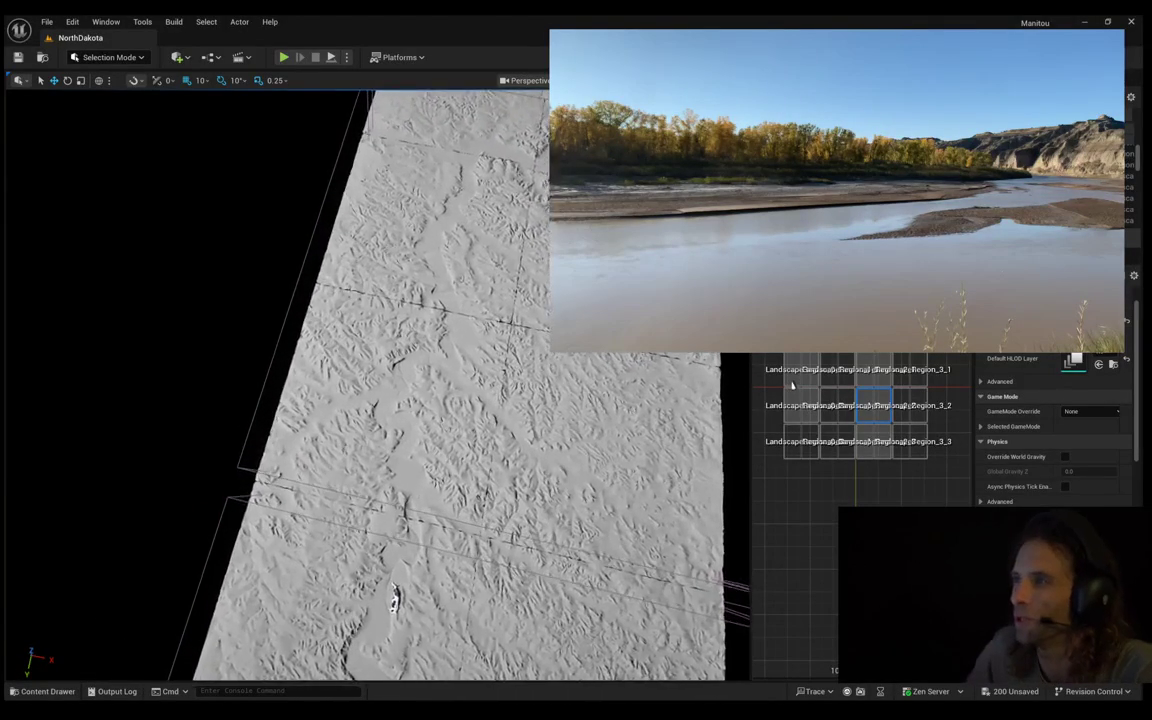
key(Left)
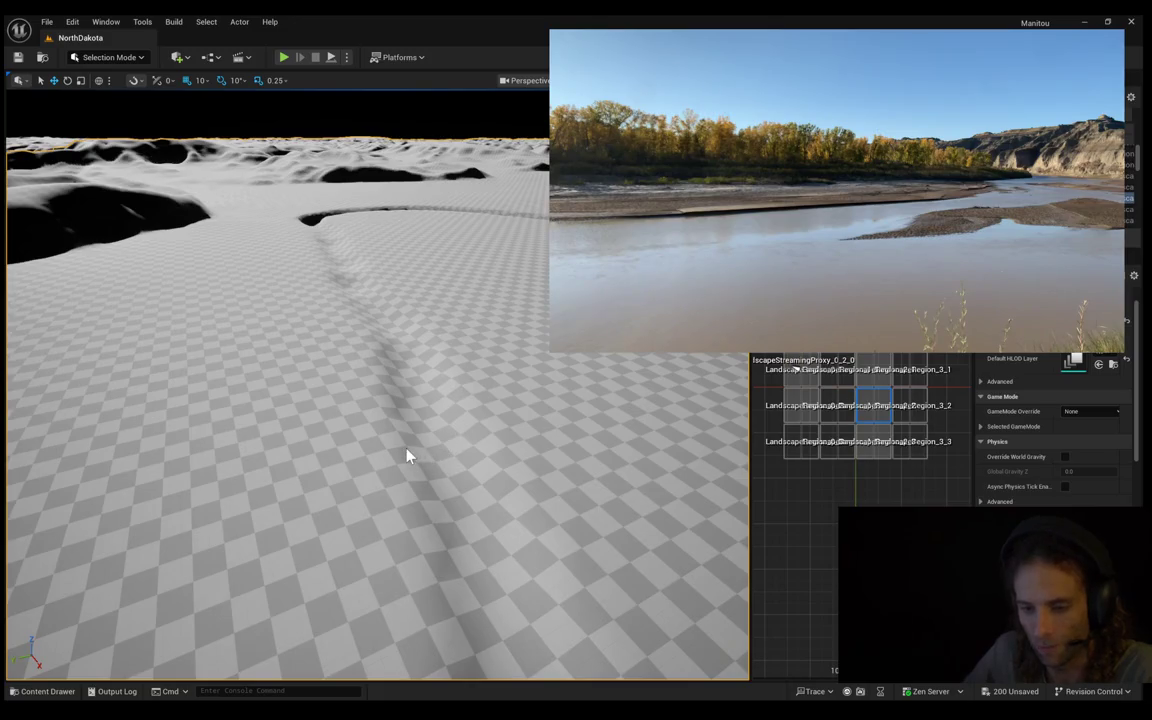
key(alt+p)
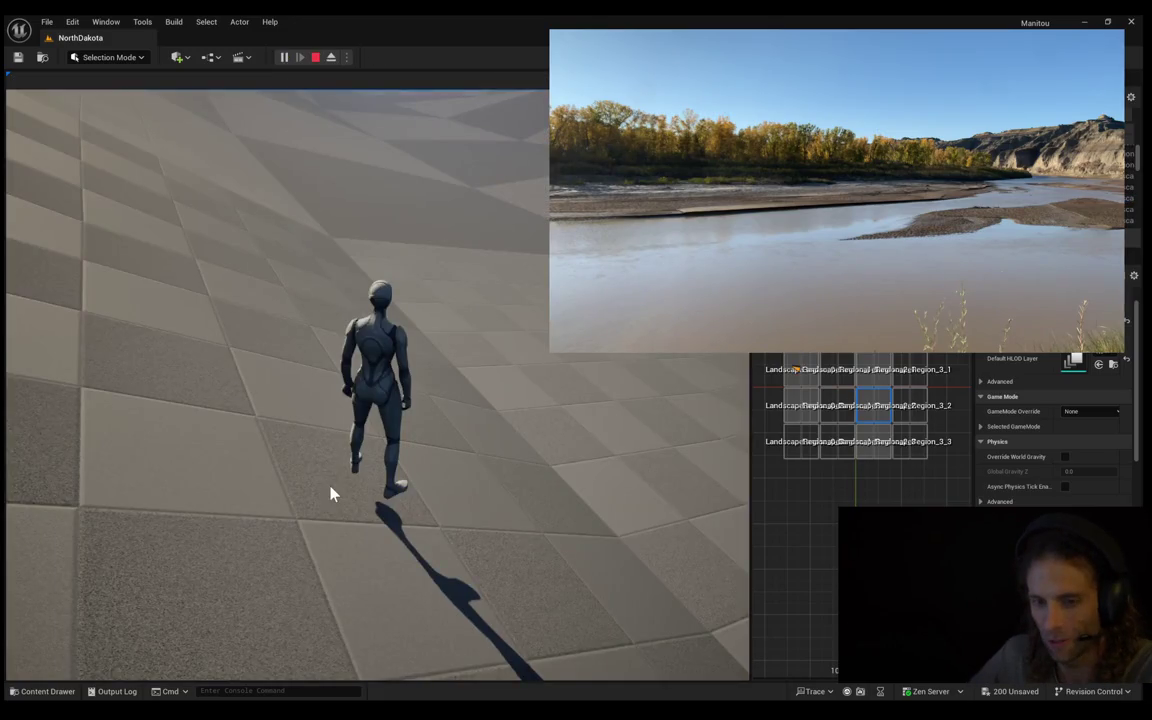
Take control of the mannequin on the terrain, then stop the Play session with Esc
click(331, 493)
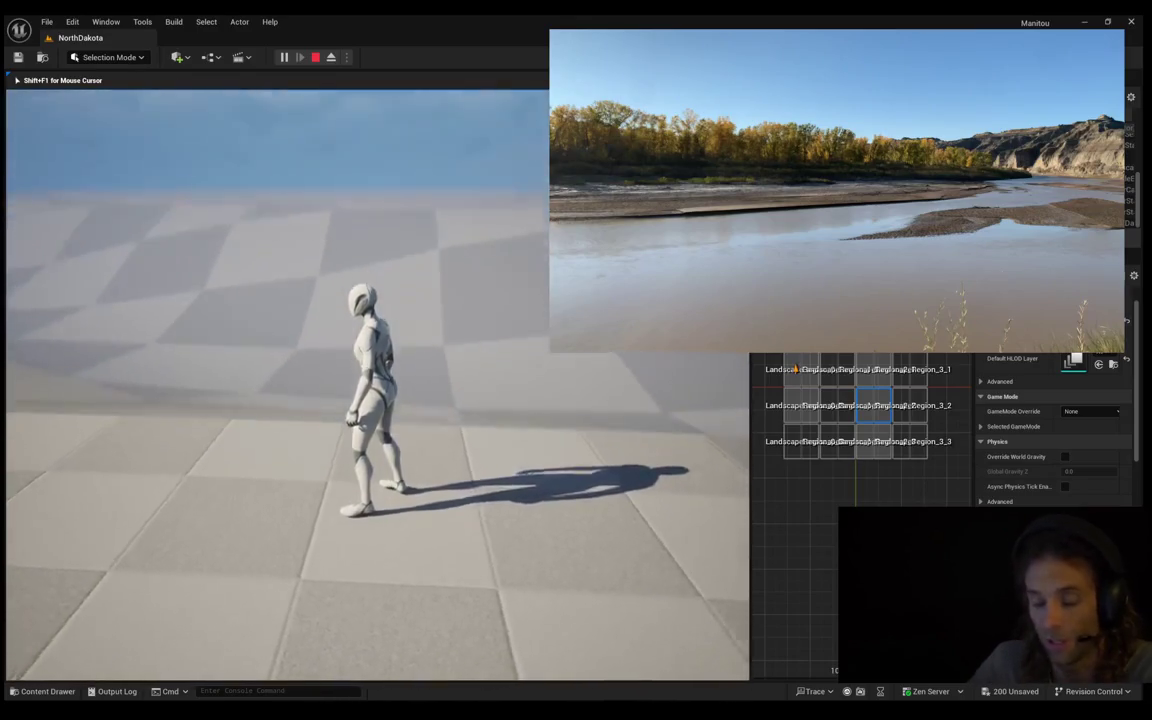
key(Escape)
Lower the camera and fly forward to the riverbed, then enter Landscape mode with Shift+2
mouse_move(346, 314)
mouse_down()
mouse_move(346, 255)
mouse_move(346, 303)
mouse_move(346, 285)
mouse_move(325, 321)
mouse_up()
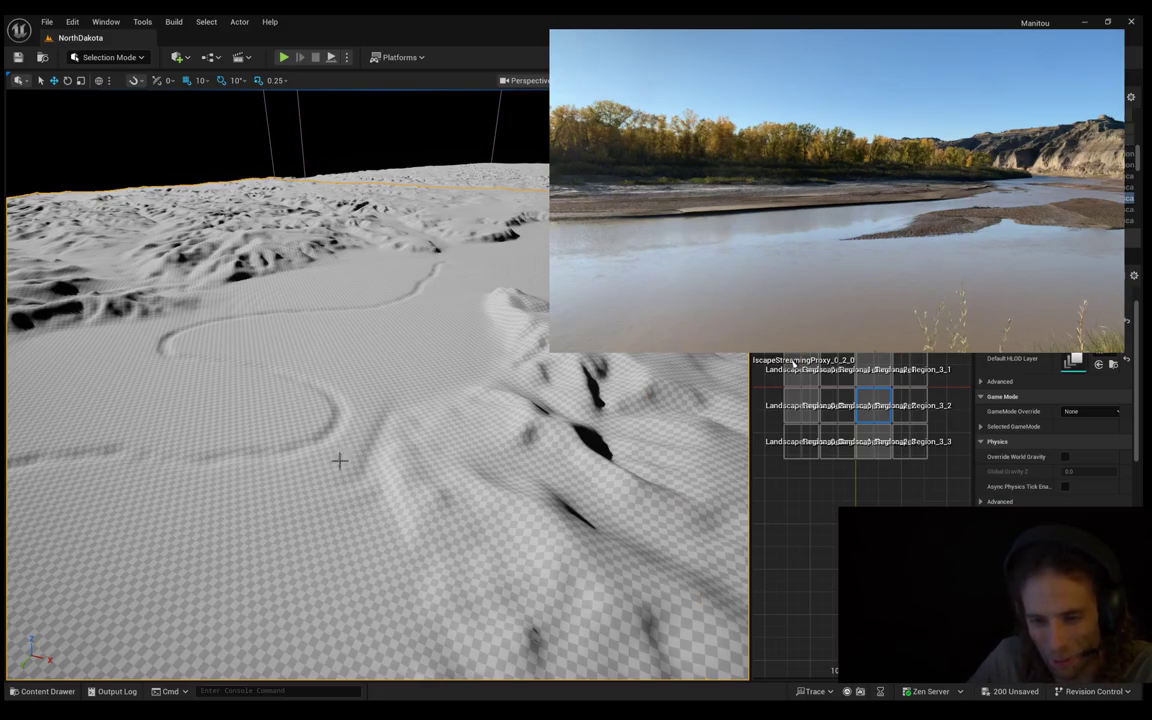
drag(376, 408, 391, 381)
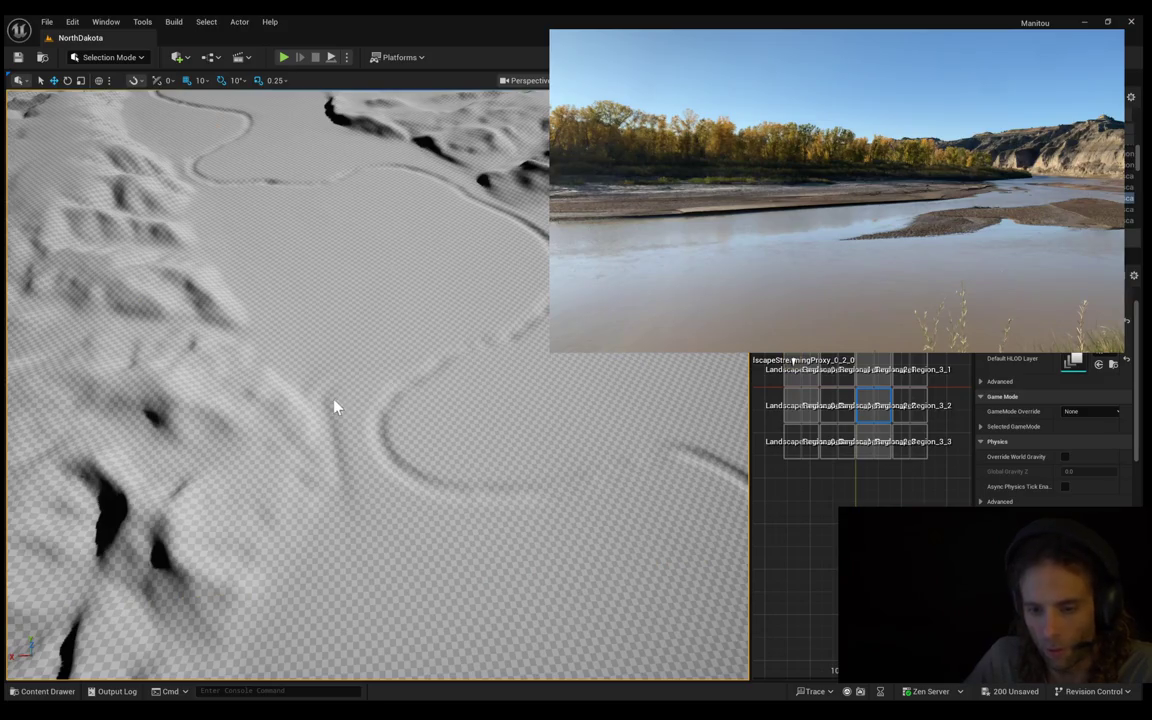
key(shift+2)
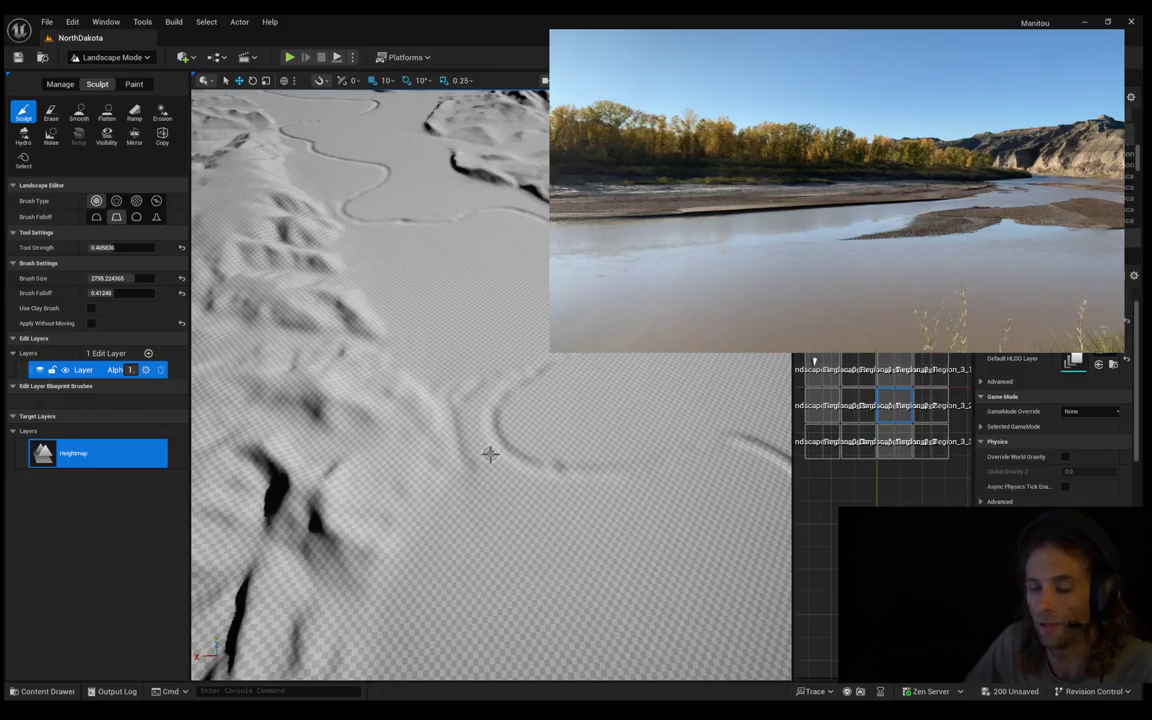
Tilt and rotate the view over the river valley, jump to another region, and choose Flatten
mouse_move(676, 463)
mouse_down()
mouse_move(660, 400)
mouse_move(398, 332)
mouse_up()
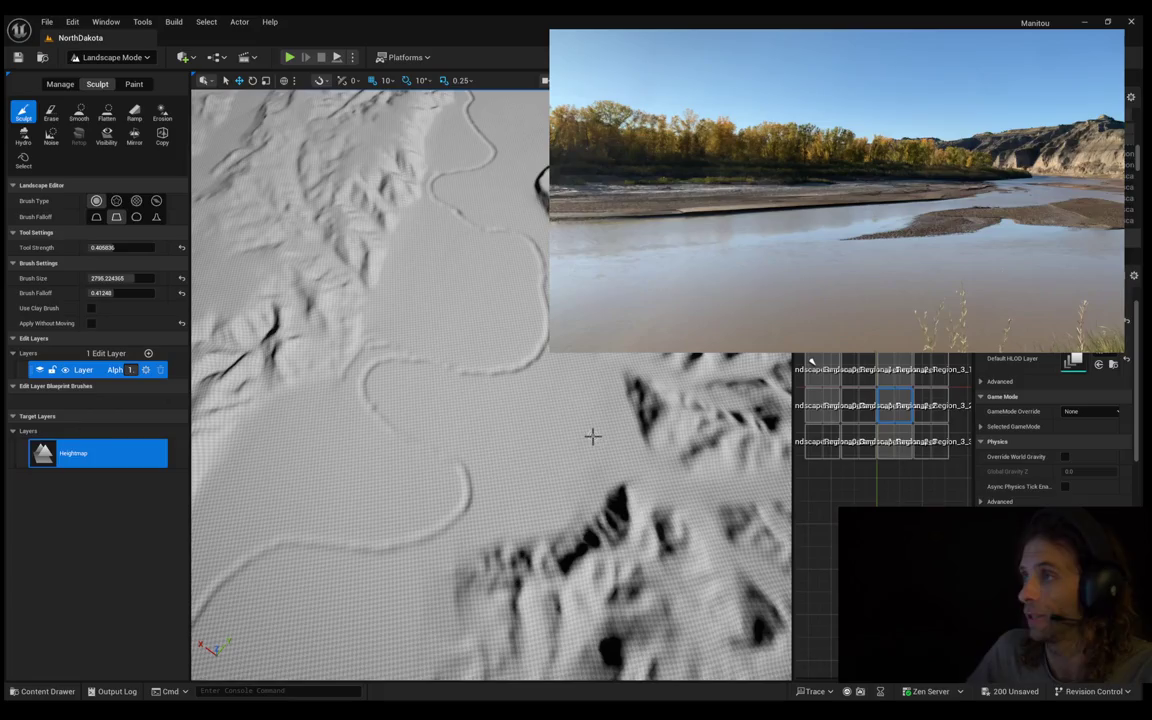
drag(353, 381, 336, 366)
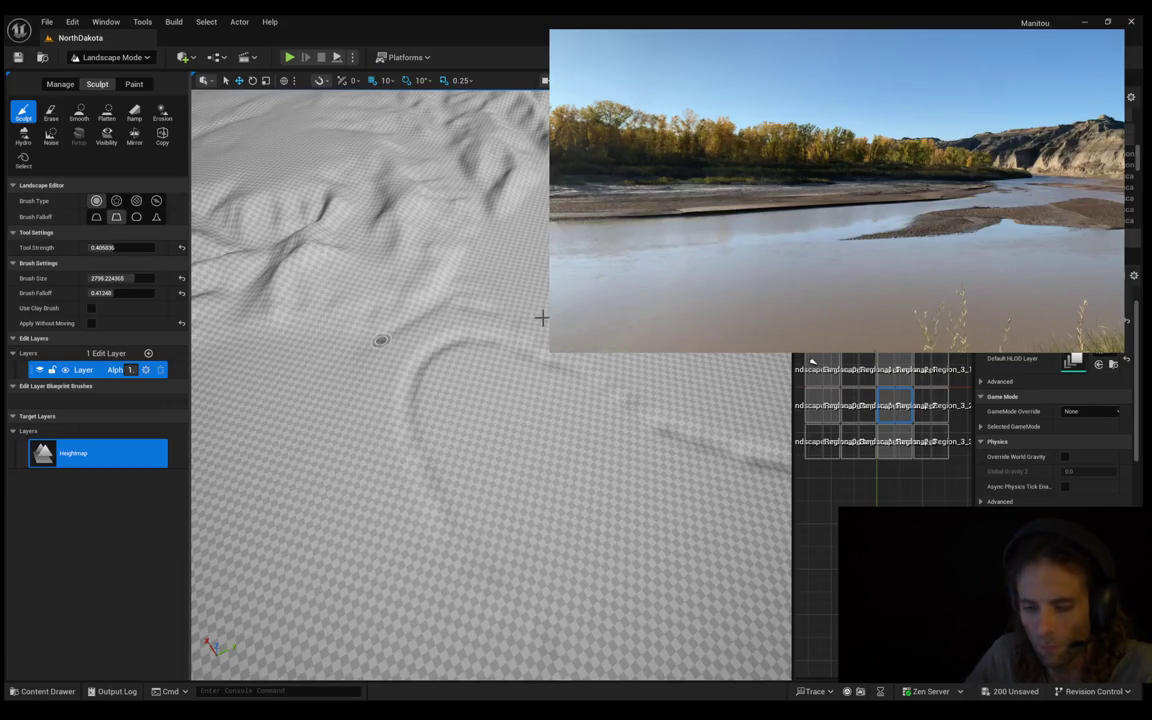
drag(445, 373, 812, 360)
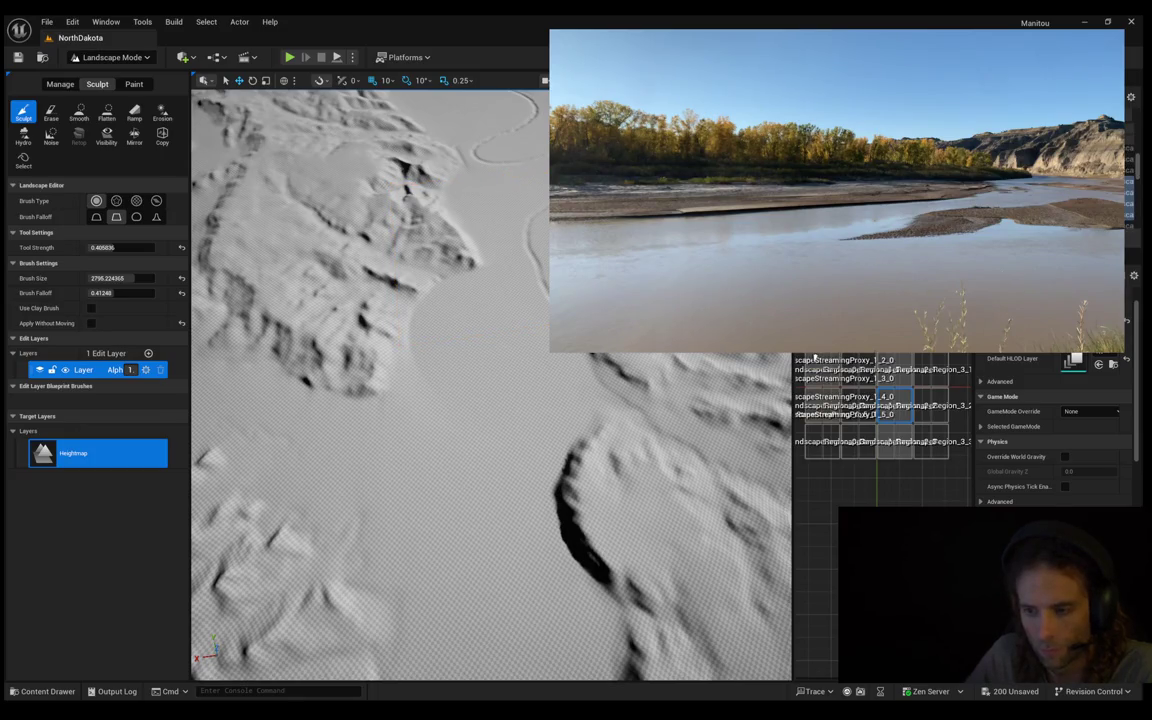
double_click(814, 358)
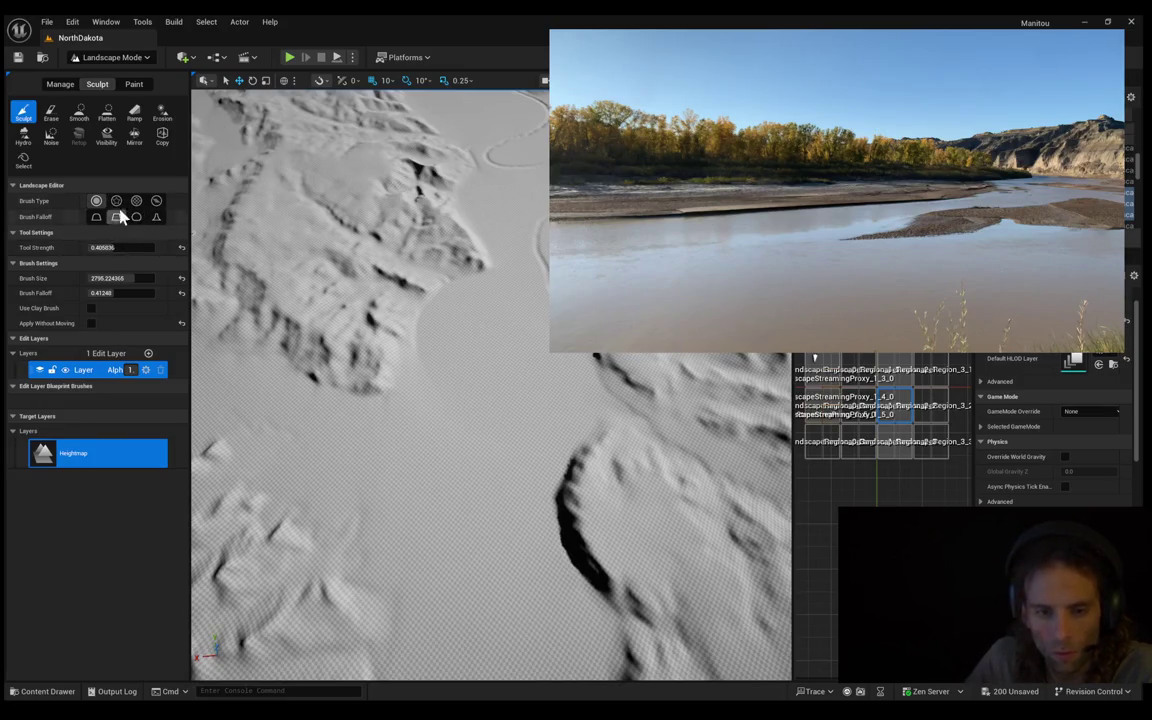
click(113, 117)
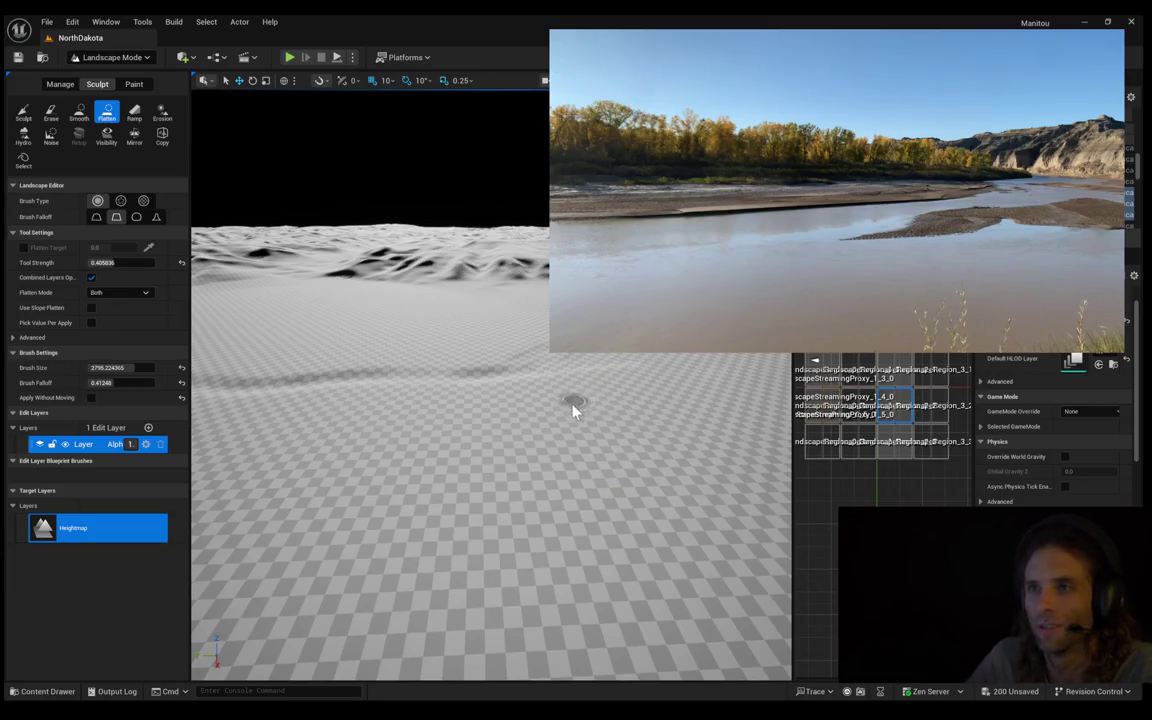
scroll(483, 461, up, 5)
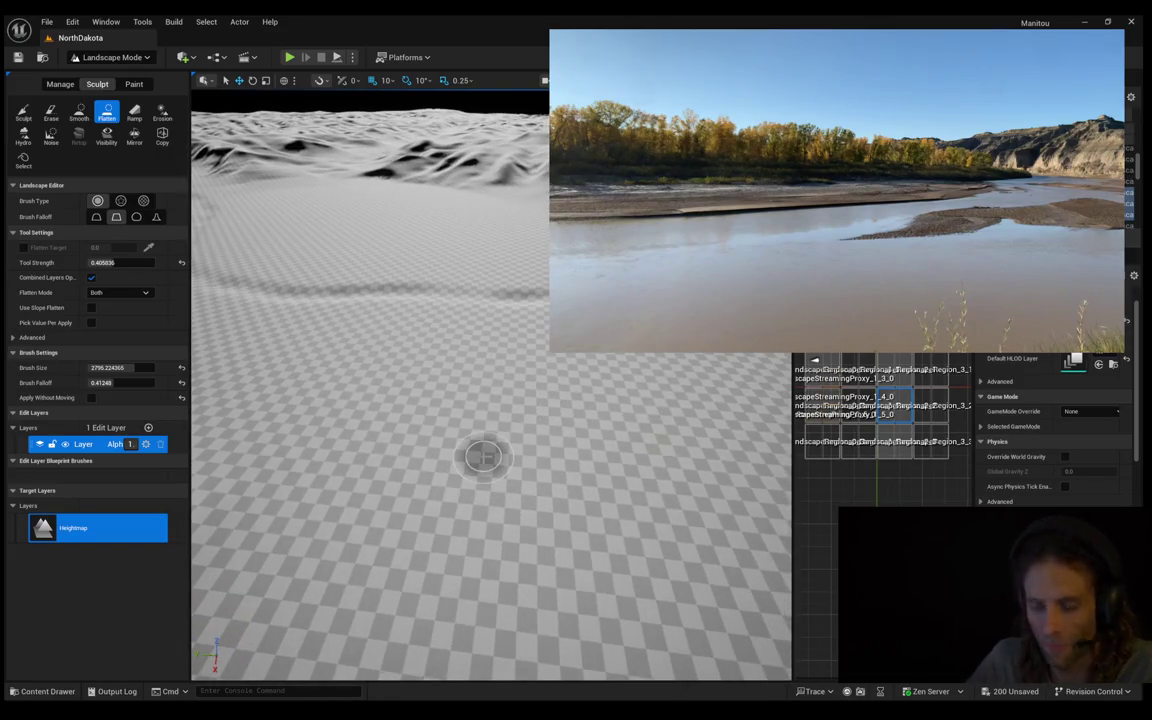
scroll(483, 455, up, 2)
scroll(490, 486, down, 10)
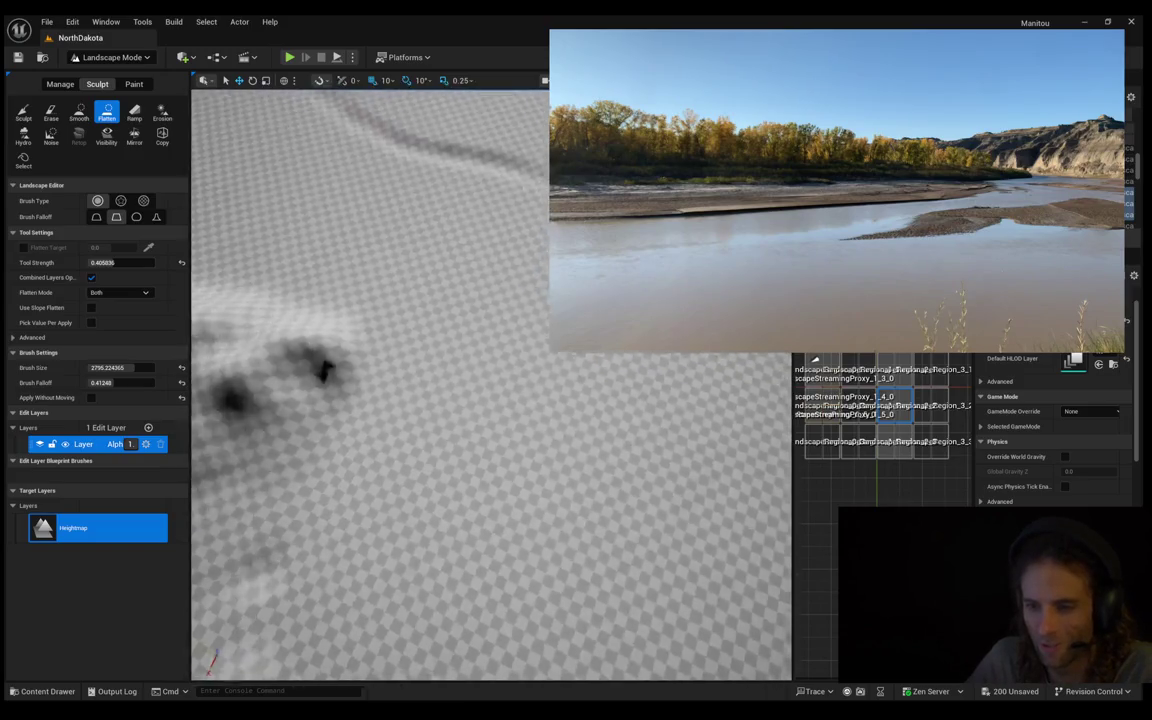
scroll(466, 361, up, 8)
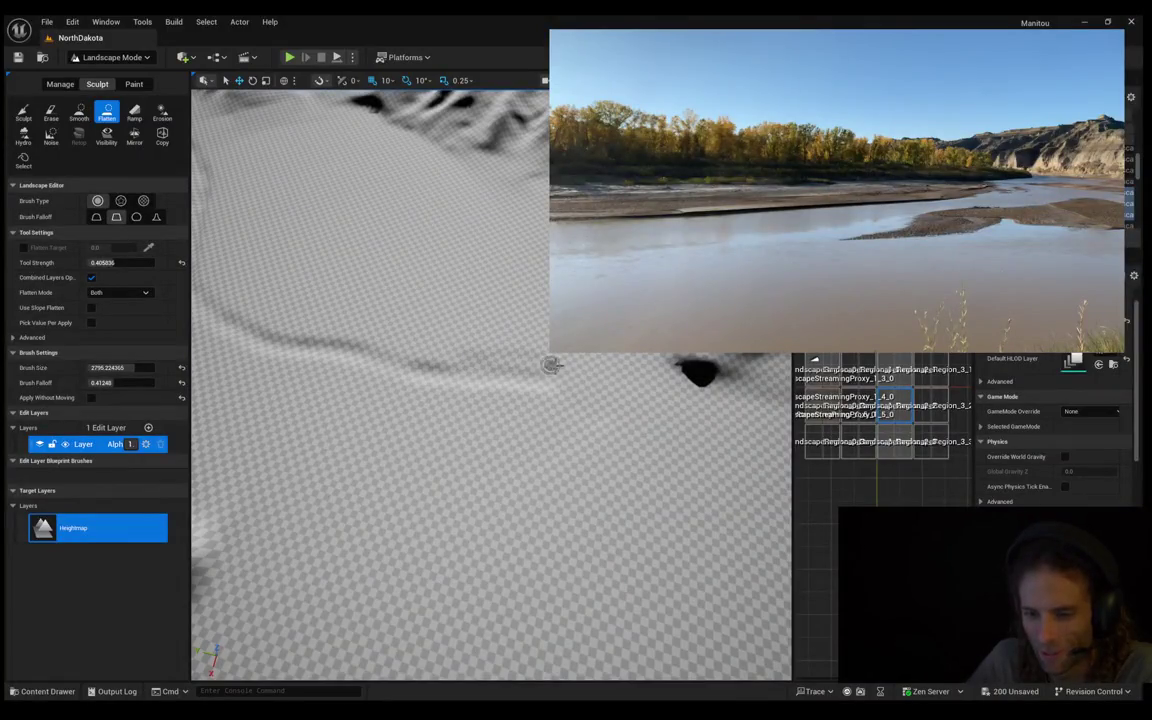
scroll(557, 373, down, 5)
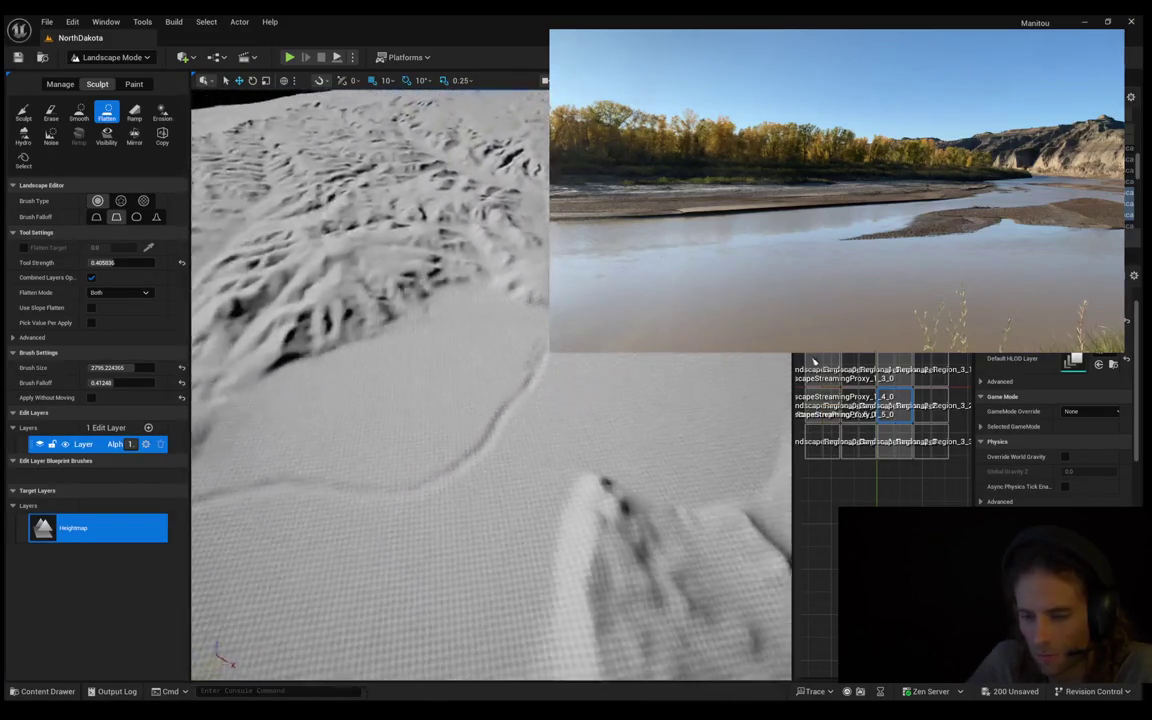
drag(490, 380, 622, 378)
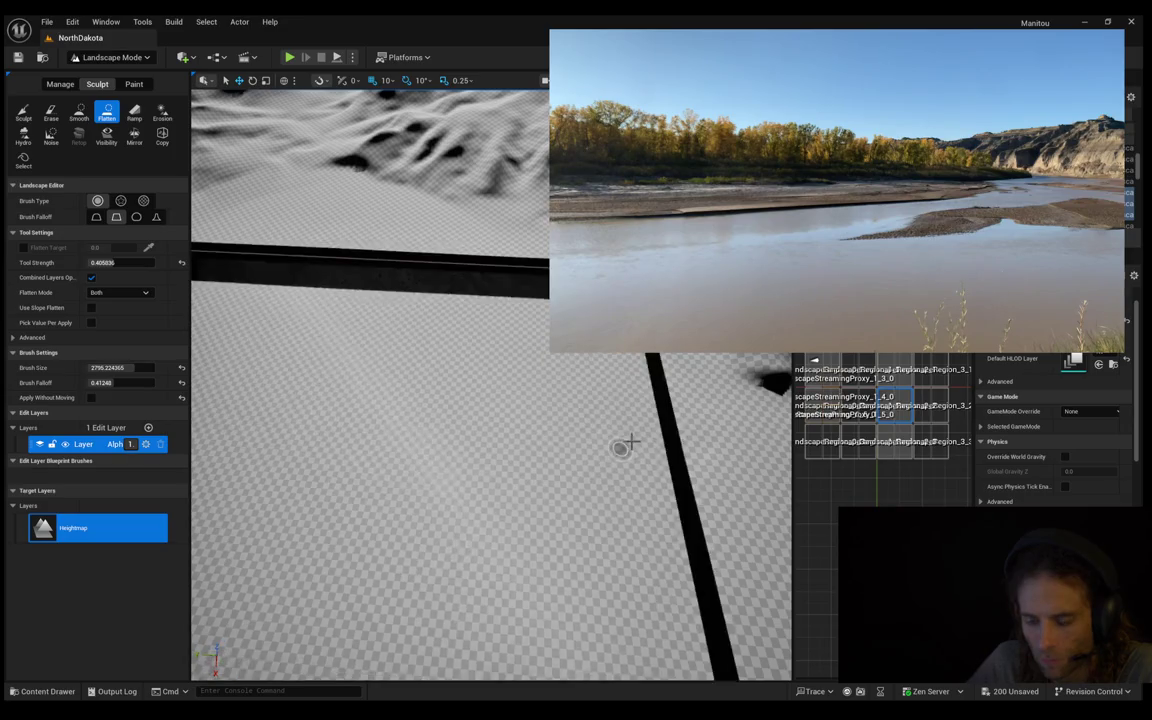
mouse_move(684, 501)
mouse_down()
mouse_move(815, 362)
mouse_move(504, 548)
mouse_up()
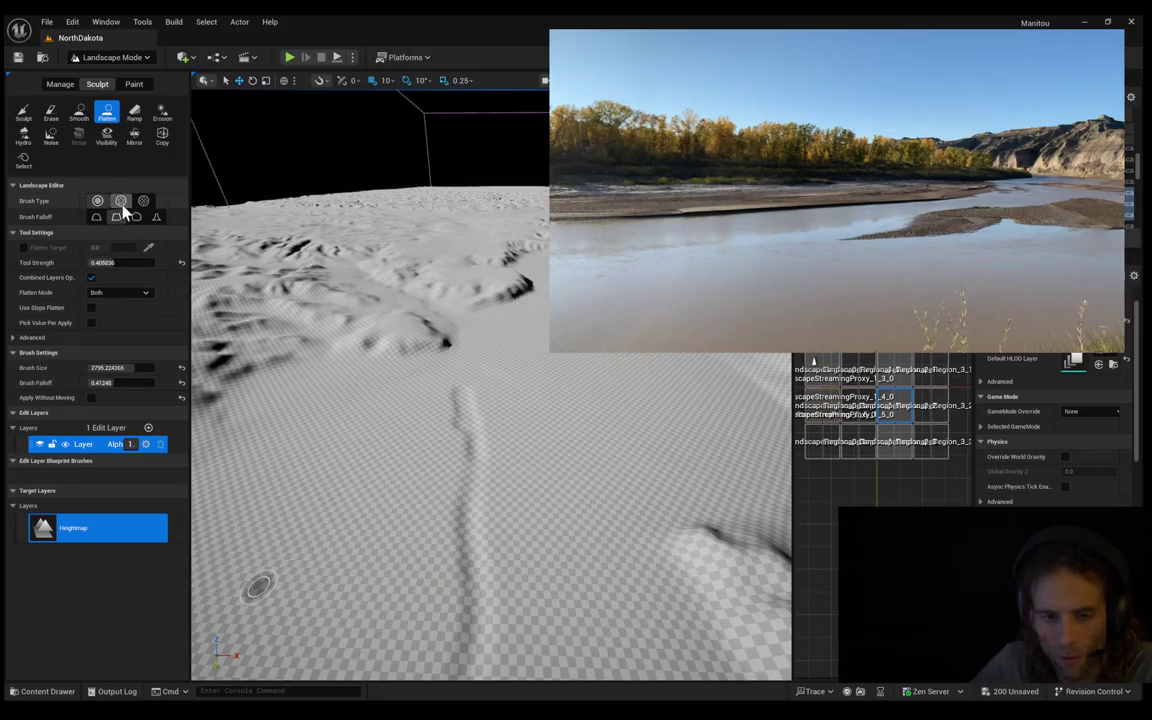
click(23, 112)
From a zoomed-in top-down view, brush out the upper curve of the river channel
drag(500, 418, 478, 373)
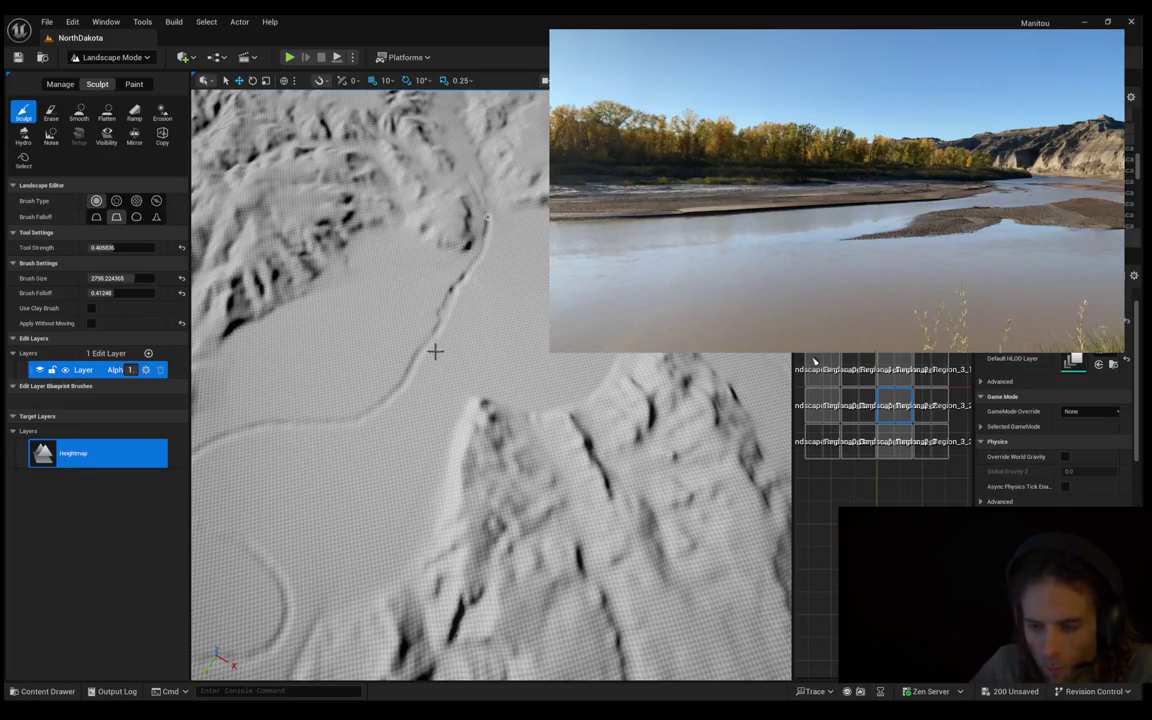
scroll(433, 362, up, 5)
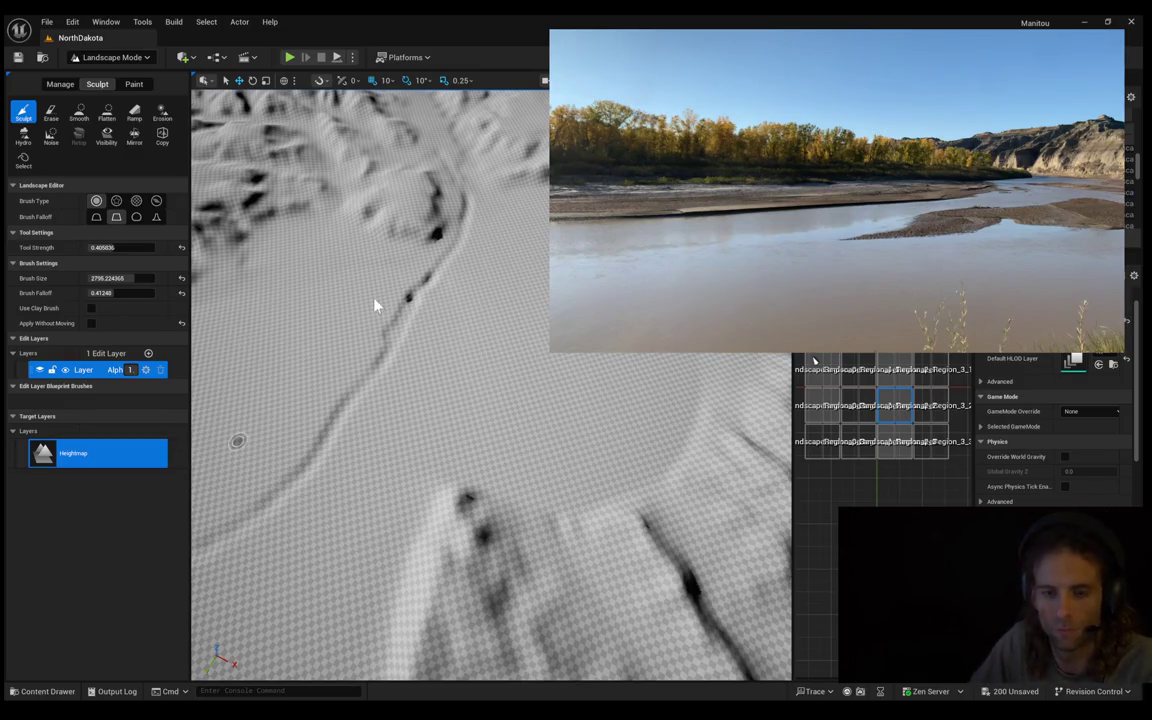
drag(375, 305, 488, 226)
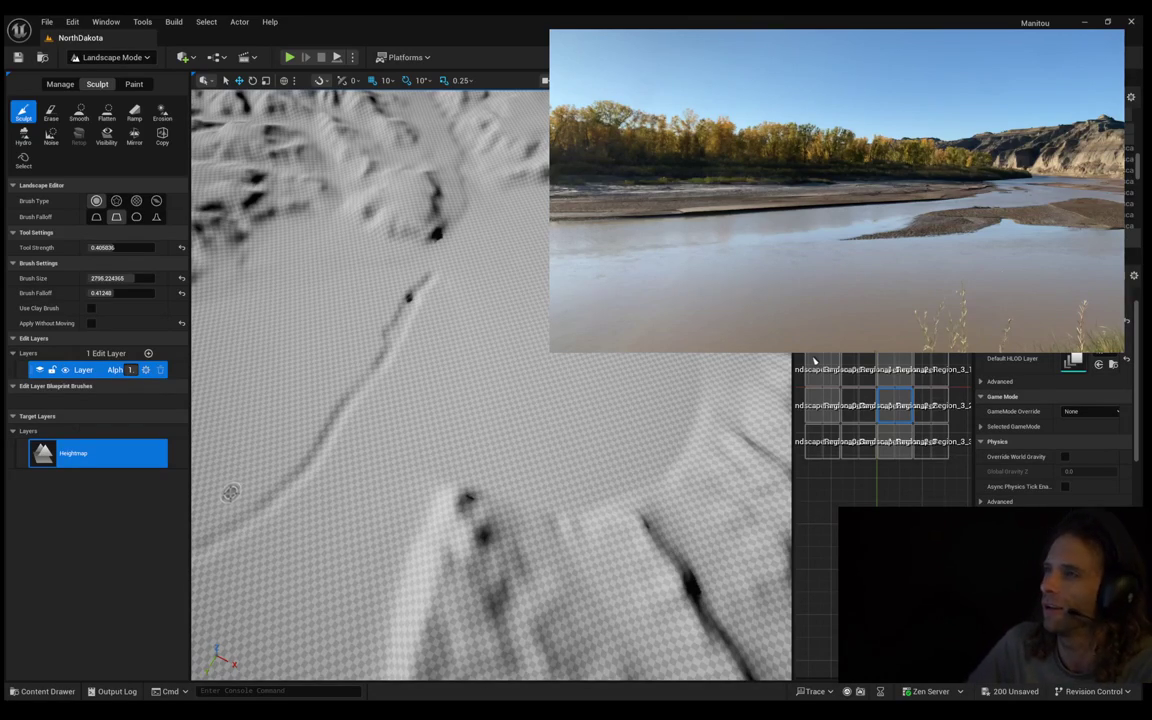
Fly low over the river bend and carve a groove running upward from it
mouse_move(230, 492)
mouse_down()
mouse_move(230, 320)
mouse_move(204, 485)
mouse_up()
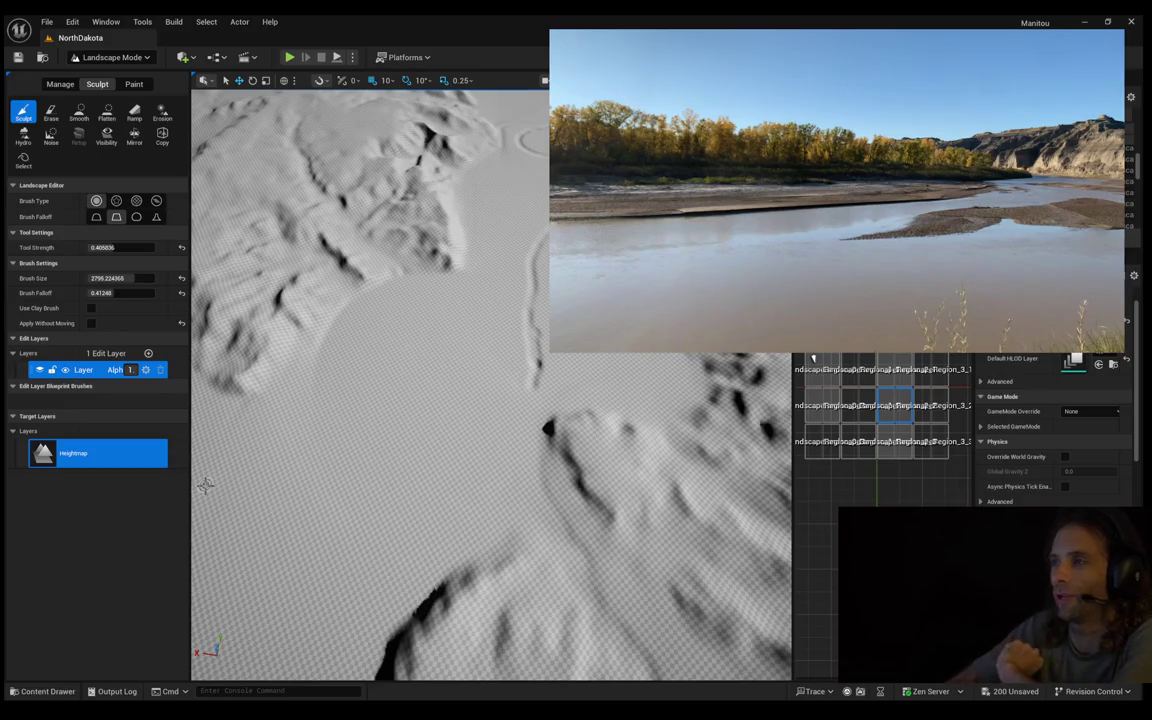
mouse_move(416, 397)
mouse_down()
mouse_move(416, 380)
mouse_move(450, 391)
mouse_up()
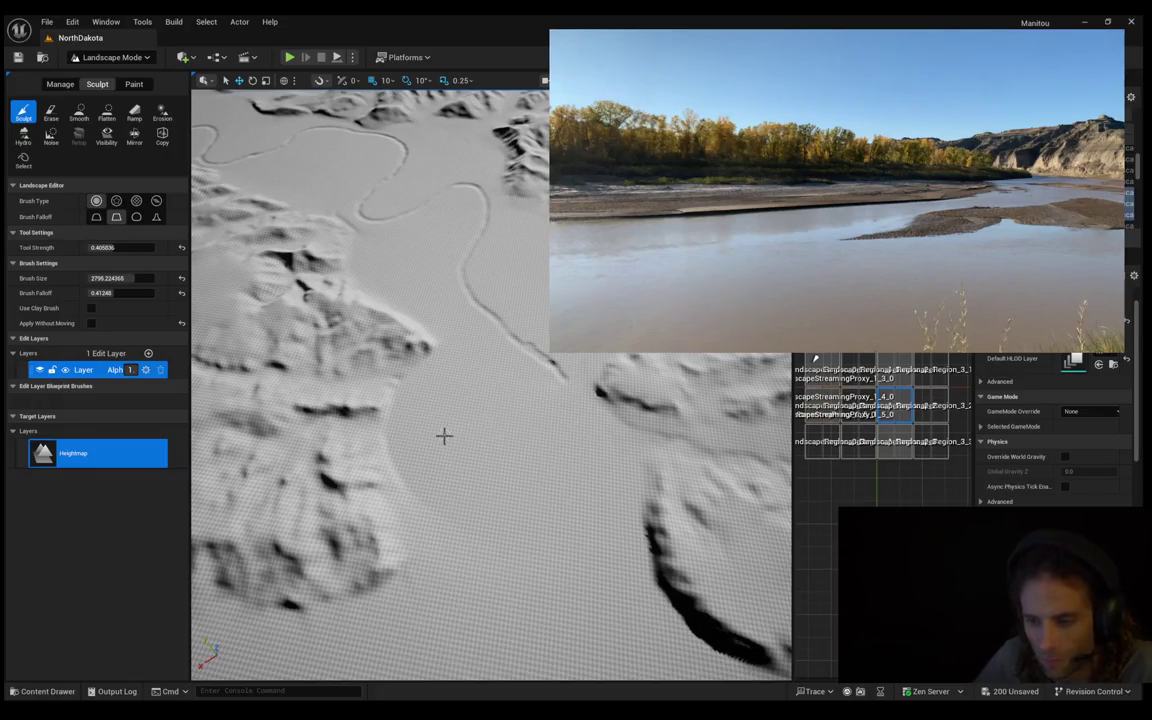
drag(512, 537, 525, 504)
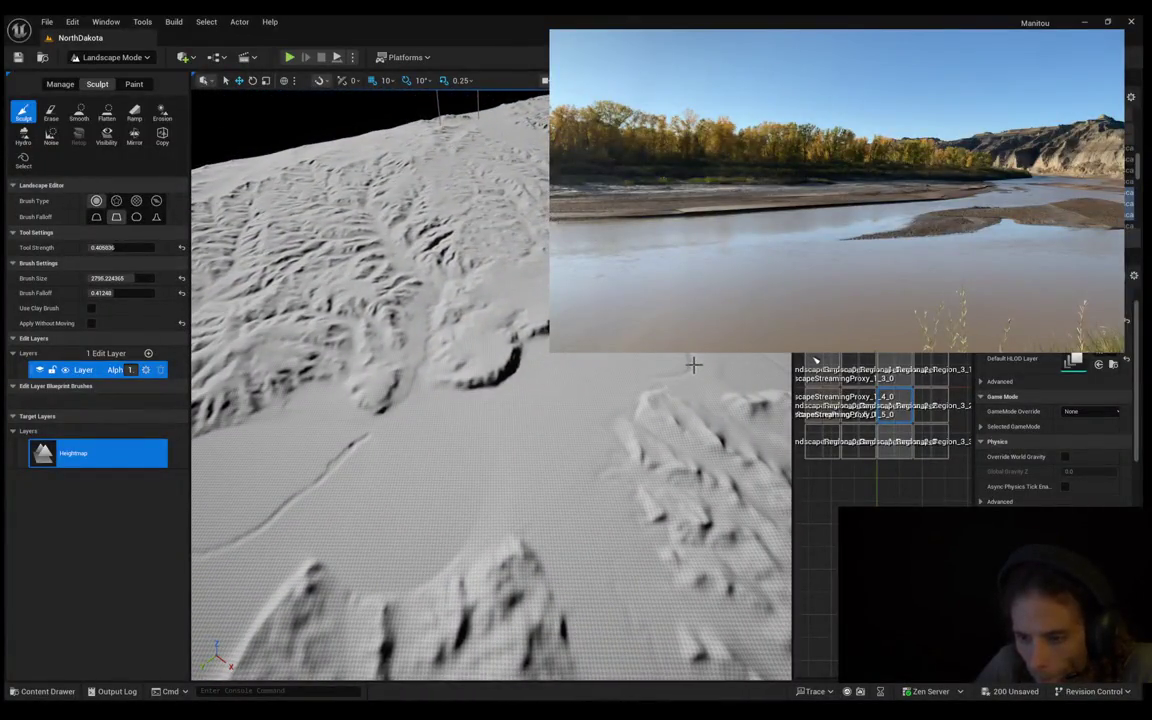
drag(688, 374, 673, 407)
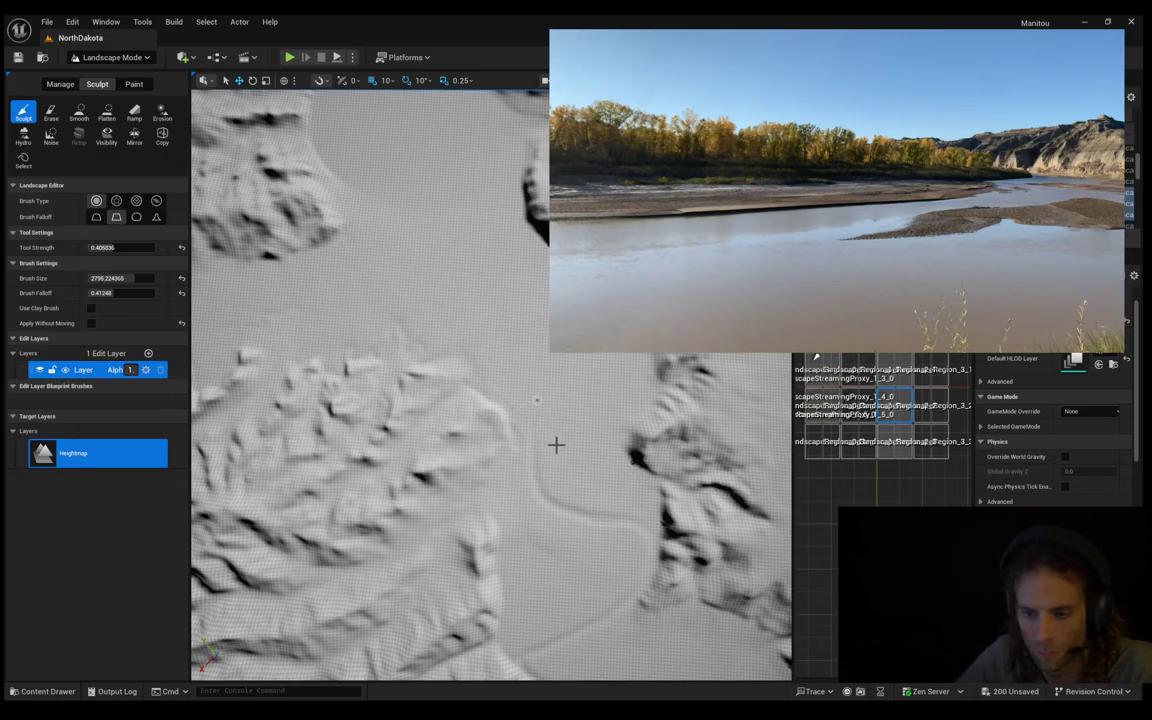
scroll(490, 420, up, 5)
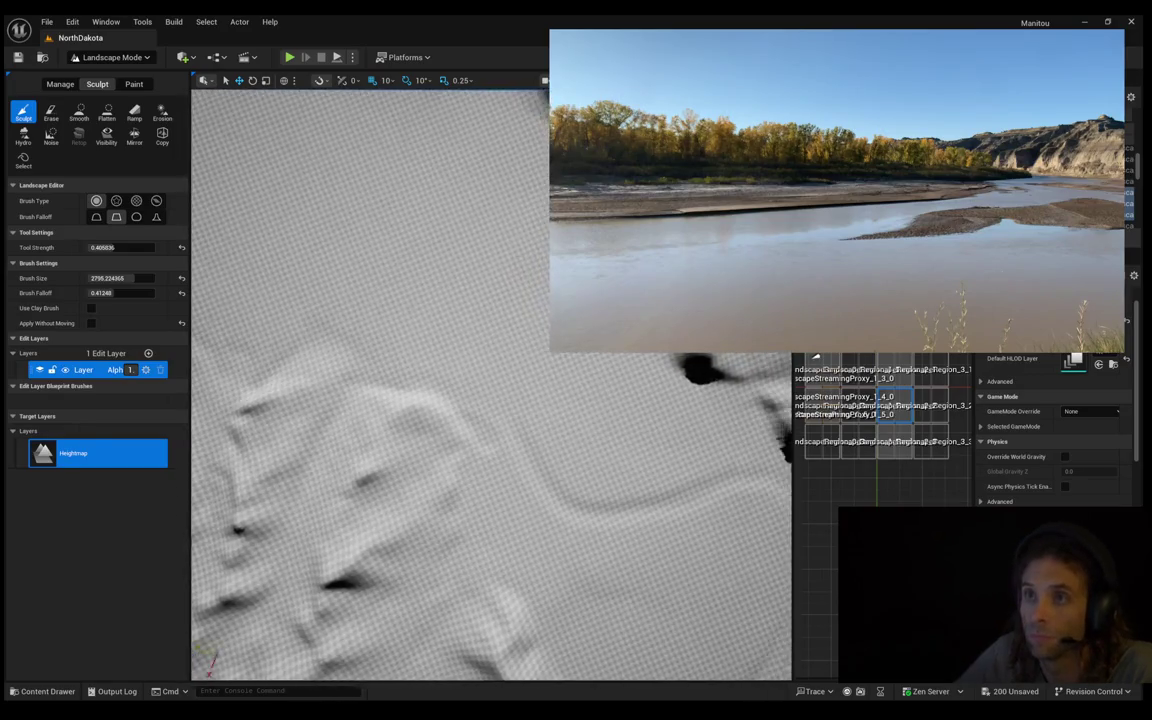
scroll(501, 483, up, 5)
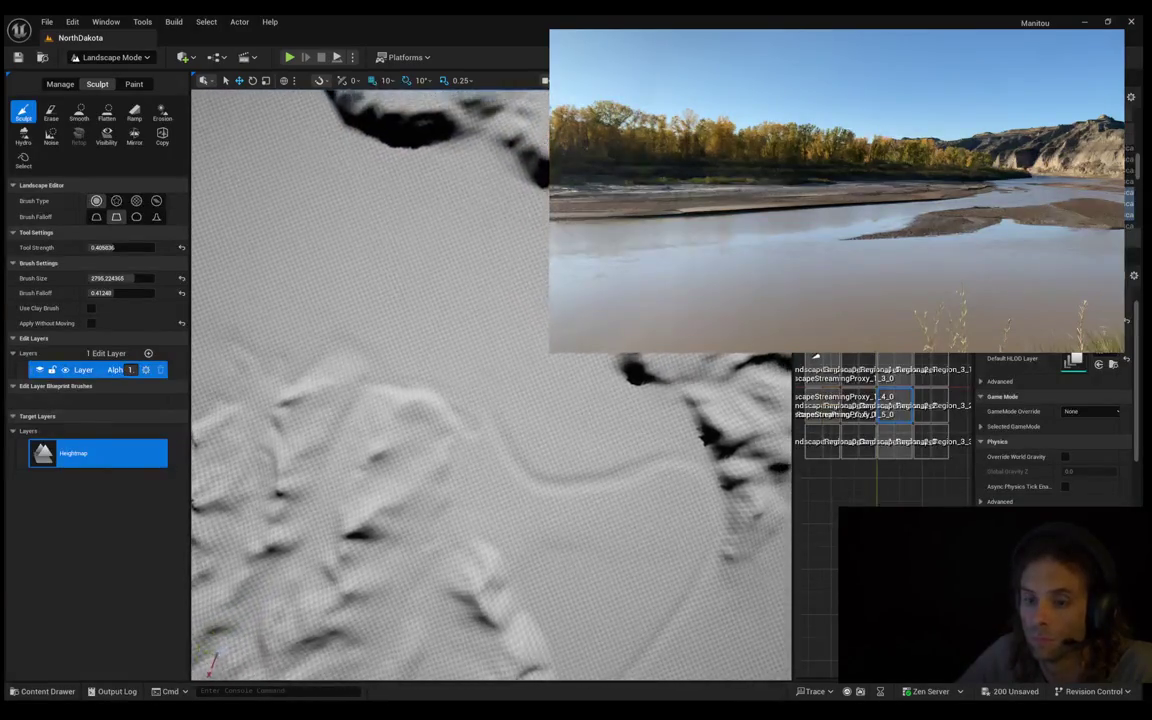
mouse_move(501, 483)
mouse_down()
mouse_move(464, 363)
mouse_move(400, 315)
mouse_move(343, 294)
mouse_up()
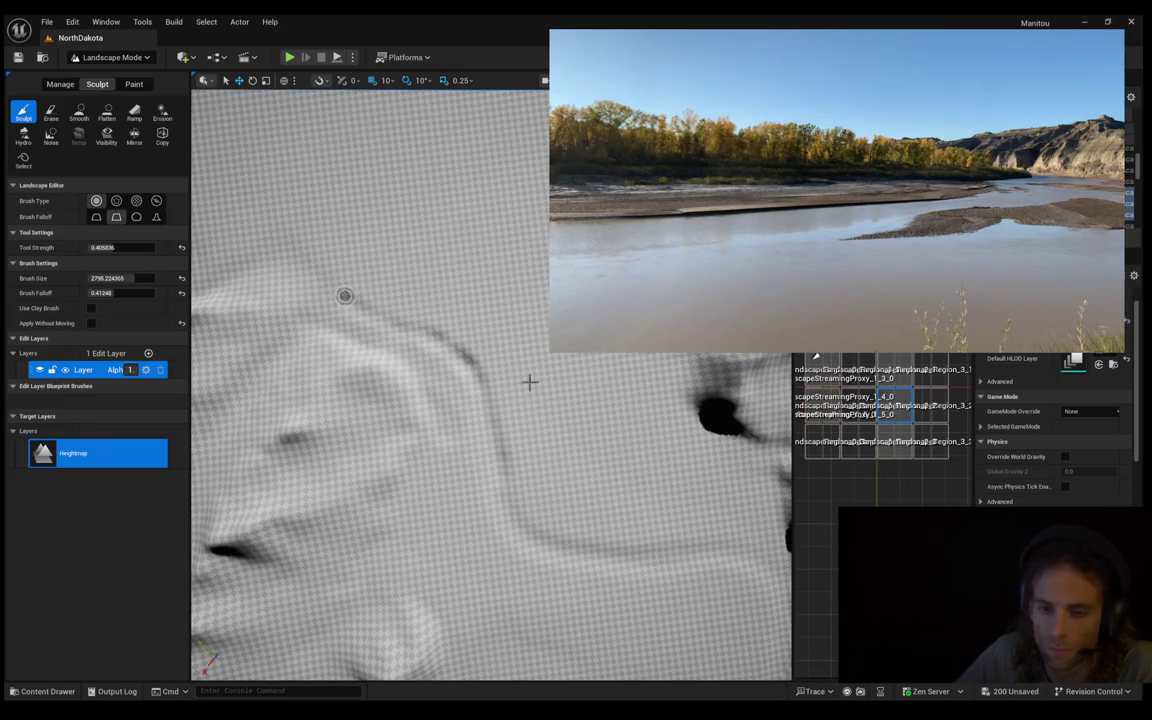
Swing the view along the channel and rotate the lighting to reveal the relief
right_click(472, 339)
right_click(462, 390)
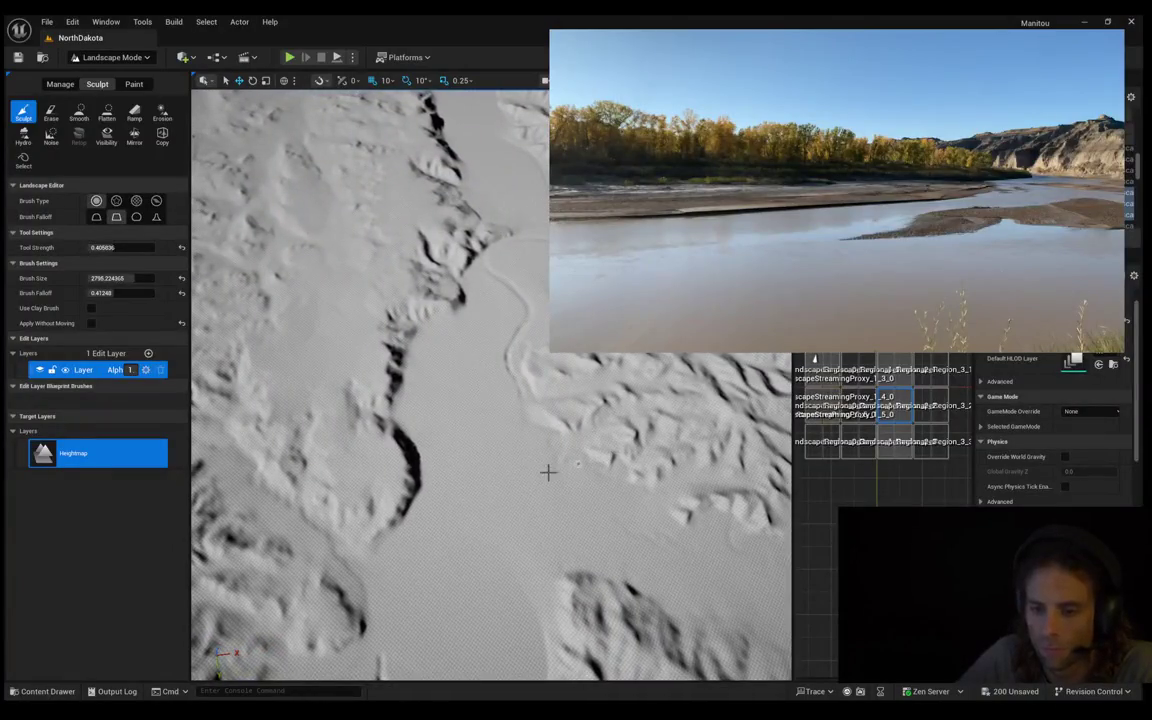
key(ctrl+l)
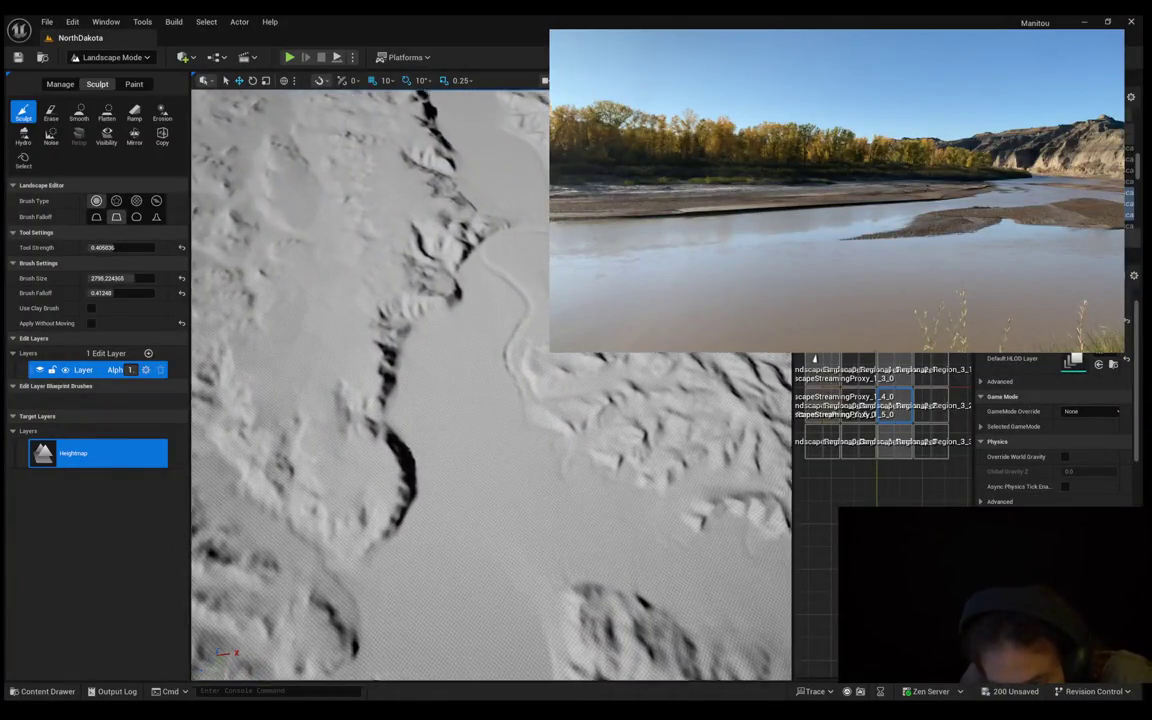
Extend the channel groove further down the valley and swing the light to check shadows
mouse_move(545, 406)
mouse_down()
mouse_move(545, 465)
mouse_move(597, 490)
mouse_move(586, 535)
mouse_up()
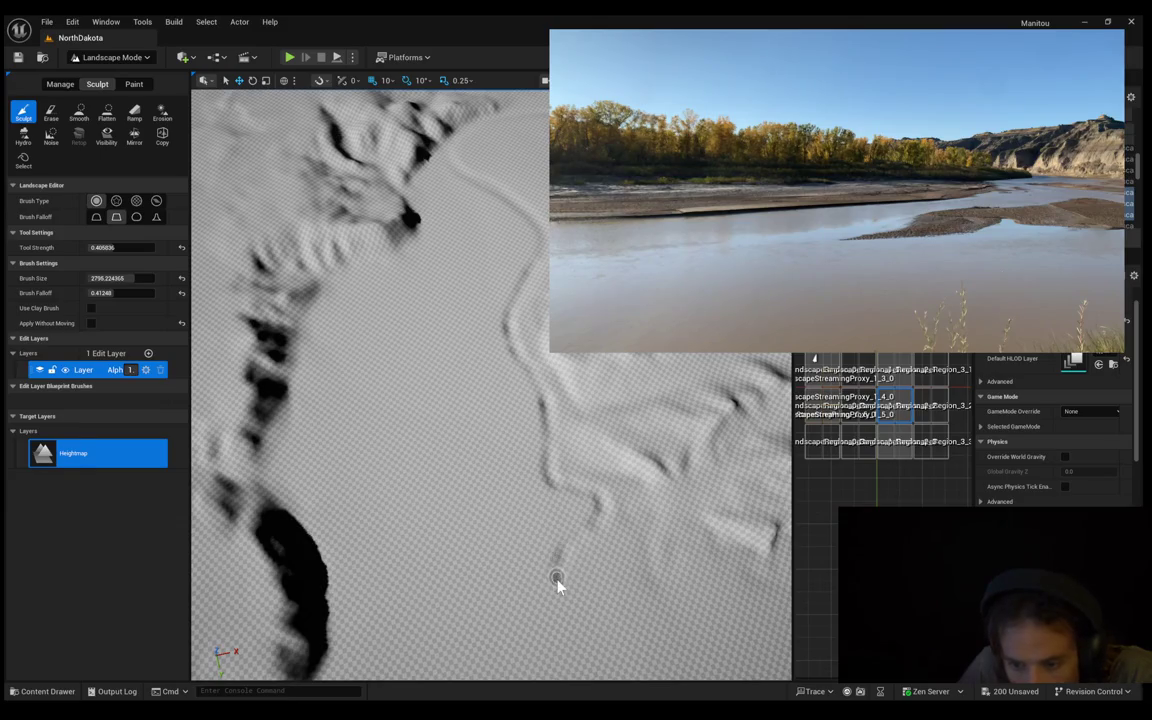
key(ctrl+l)
key(ctrl+l)
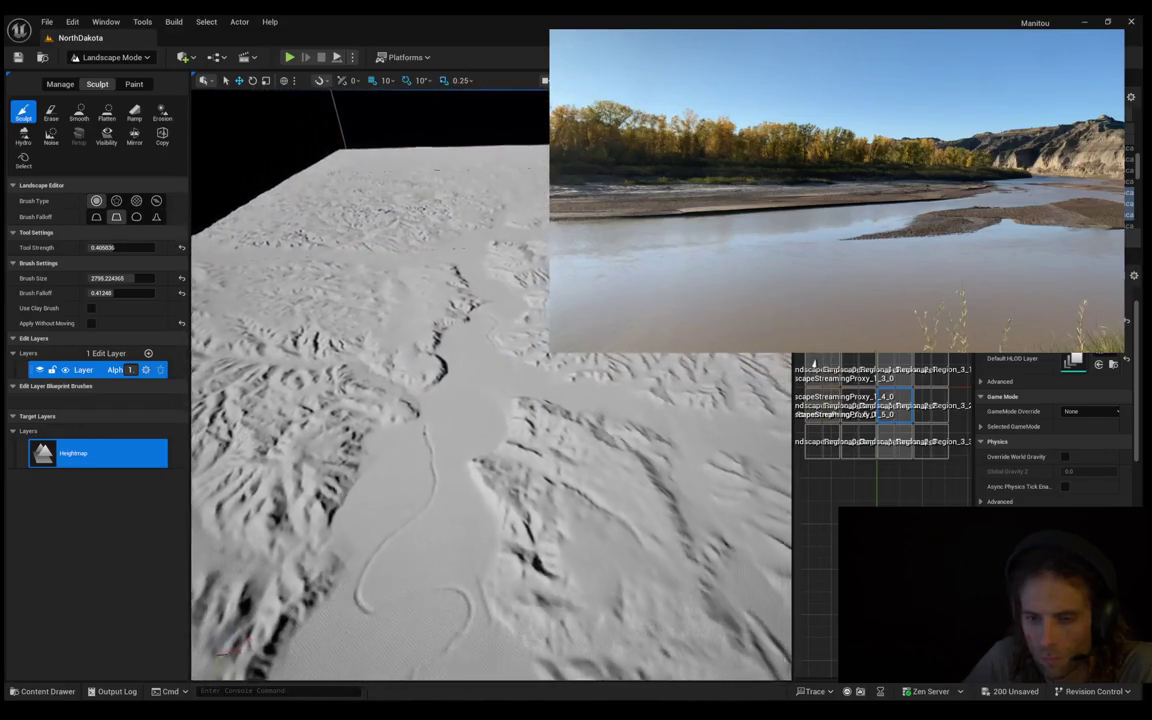
scroll(450, 413, up, 5)
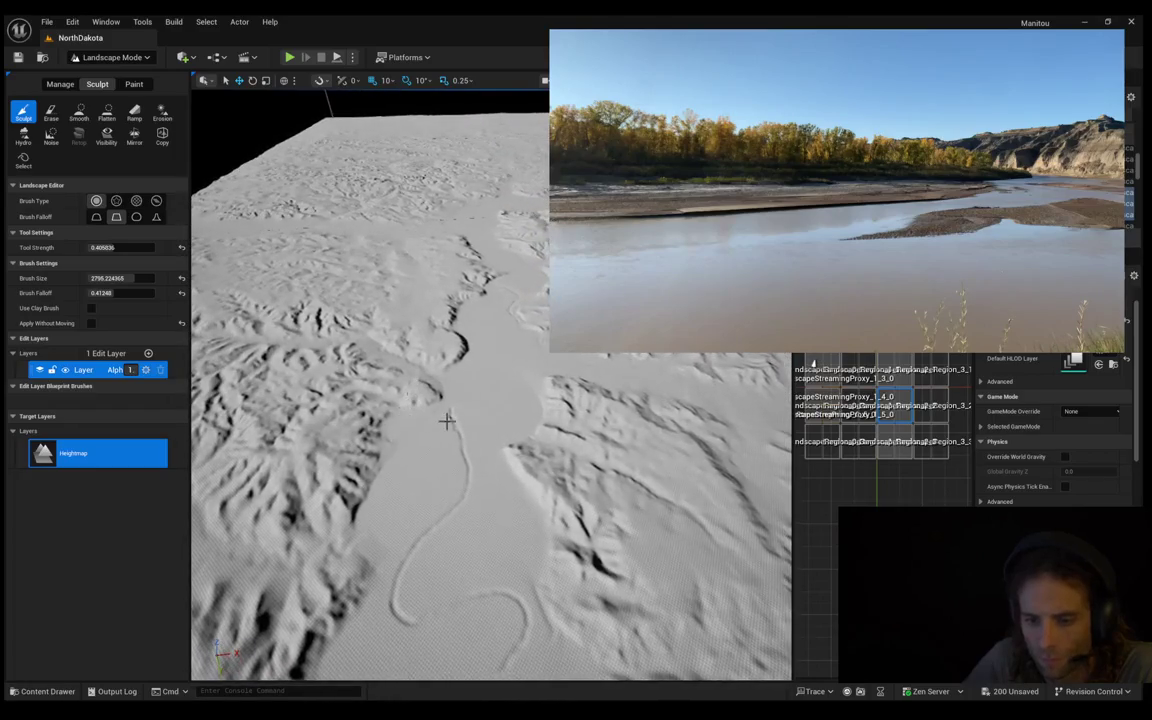
Carve a groove curving right from the river's top, then erase the channel's upper loop
scroll(450, 413, up, 8)
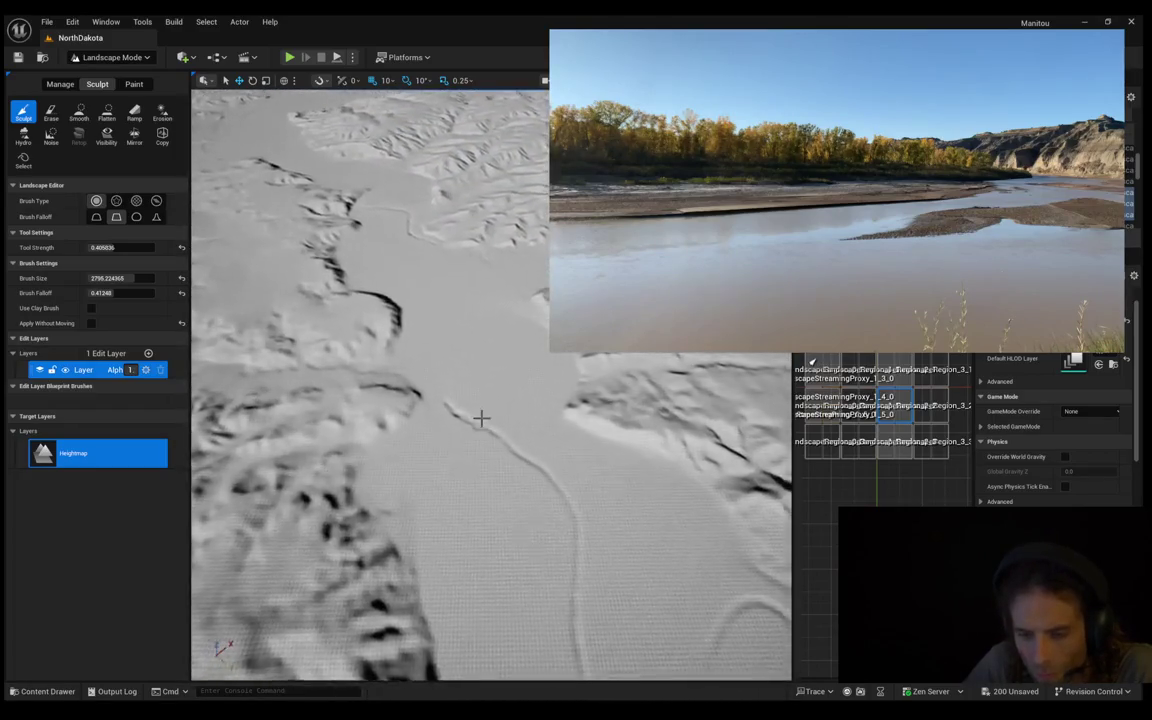
drag(467, 381, 525, 388)
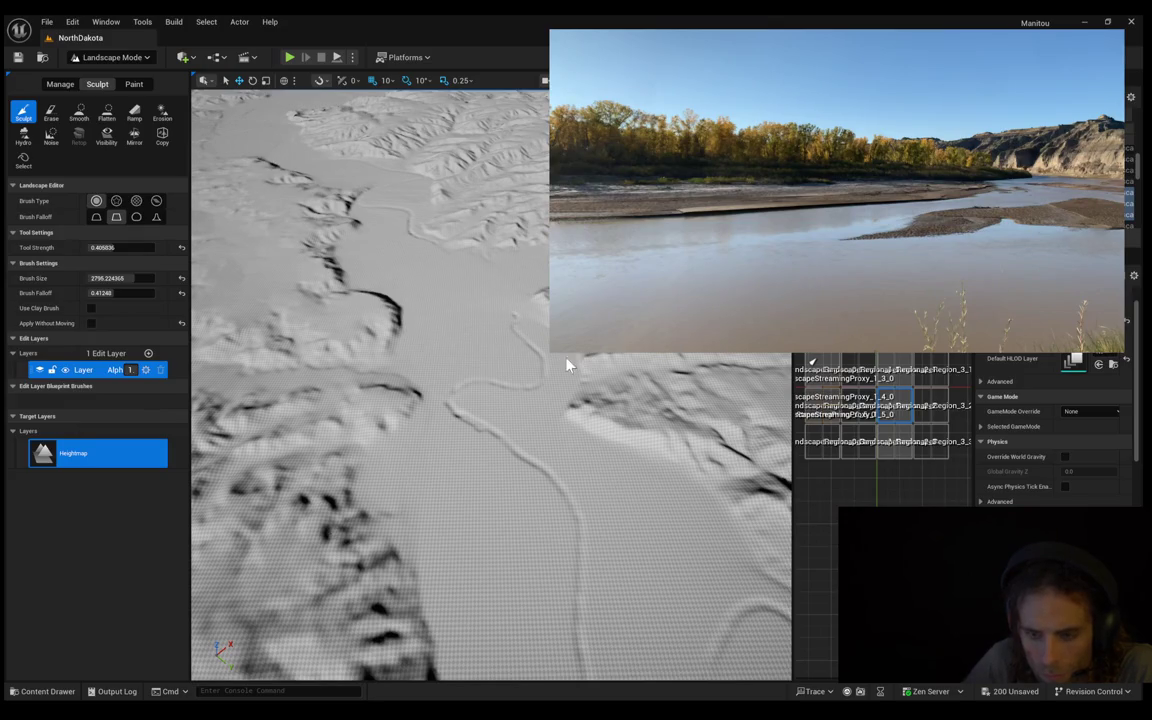
drag(537, 395, 467, 406)
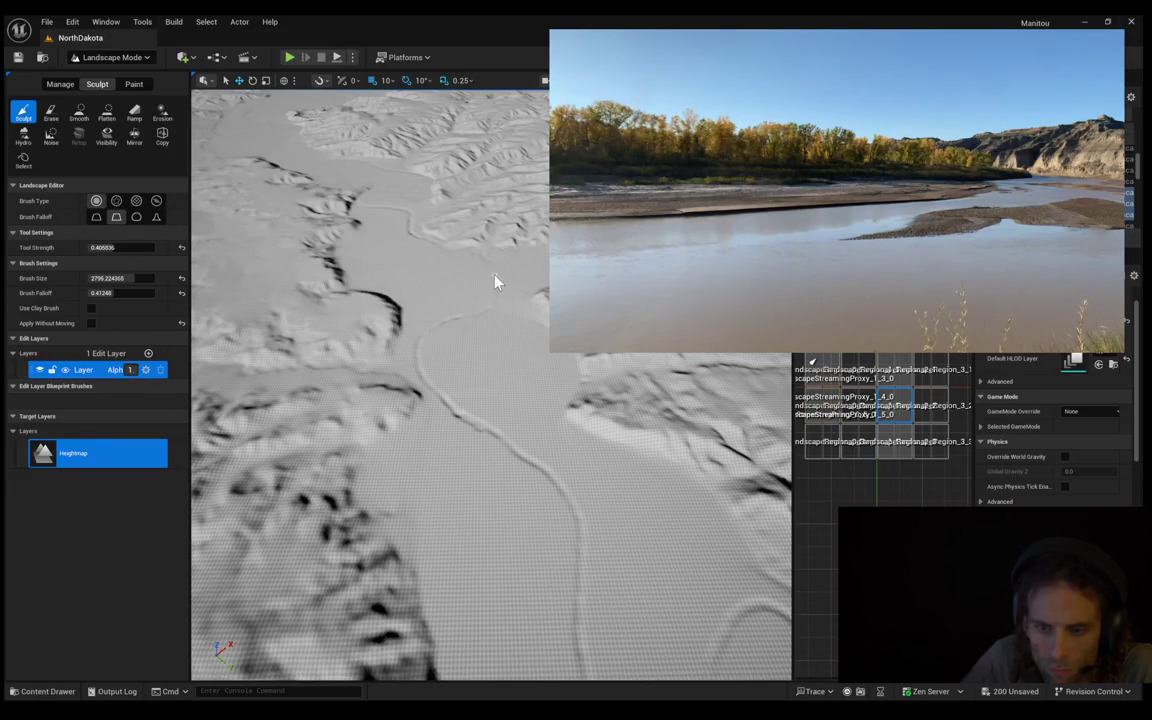
Deepen and widen the river channel along its line, then sharpen the hill ridge crease
mouse_move(500, 288)
mouse_down()
mouse_move(500, 210)
mouse_move(500, 330)
mouse_move(499, 316)
mouse_up()
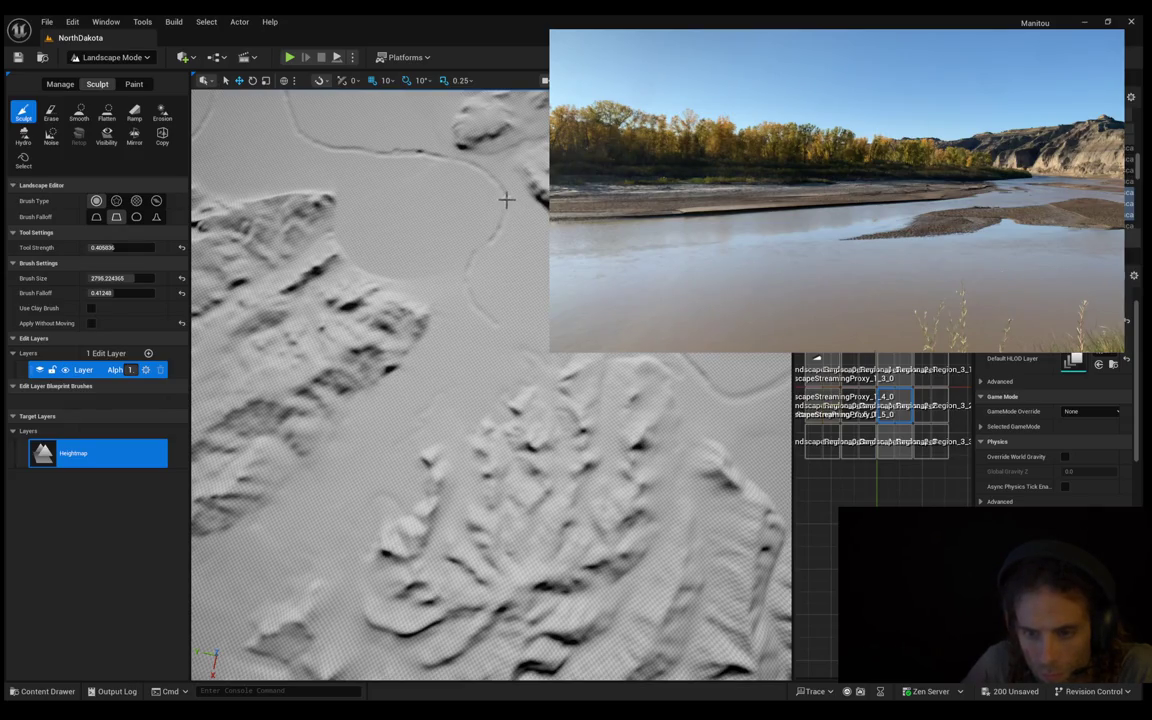
mouse_move(503, 222)
mouse_down()
mouse_move(468, 264)
mouse_move(477, 309)
mouse_up()
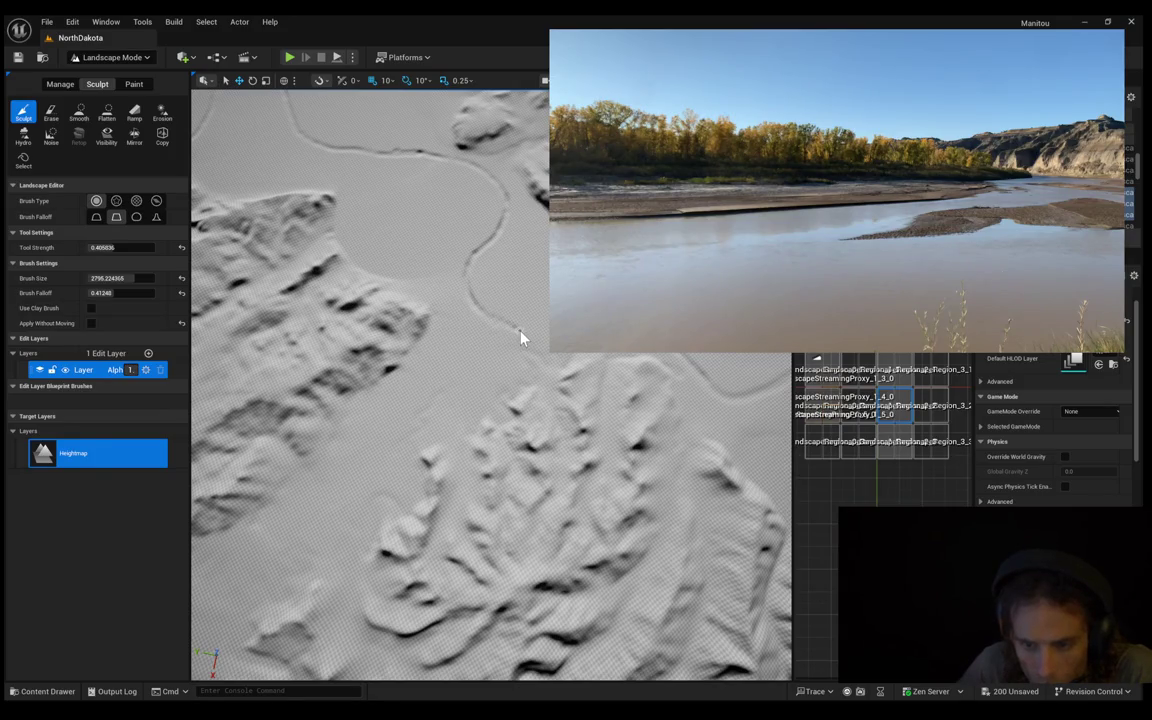
drag(536, 341, 546, 342)
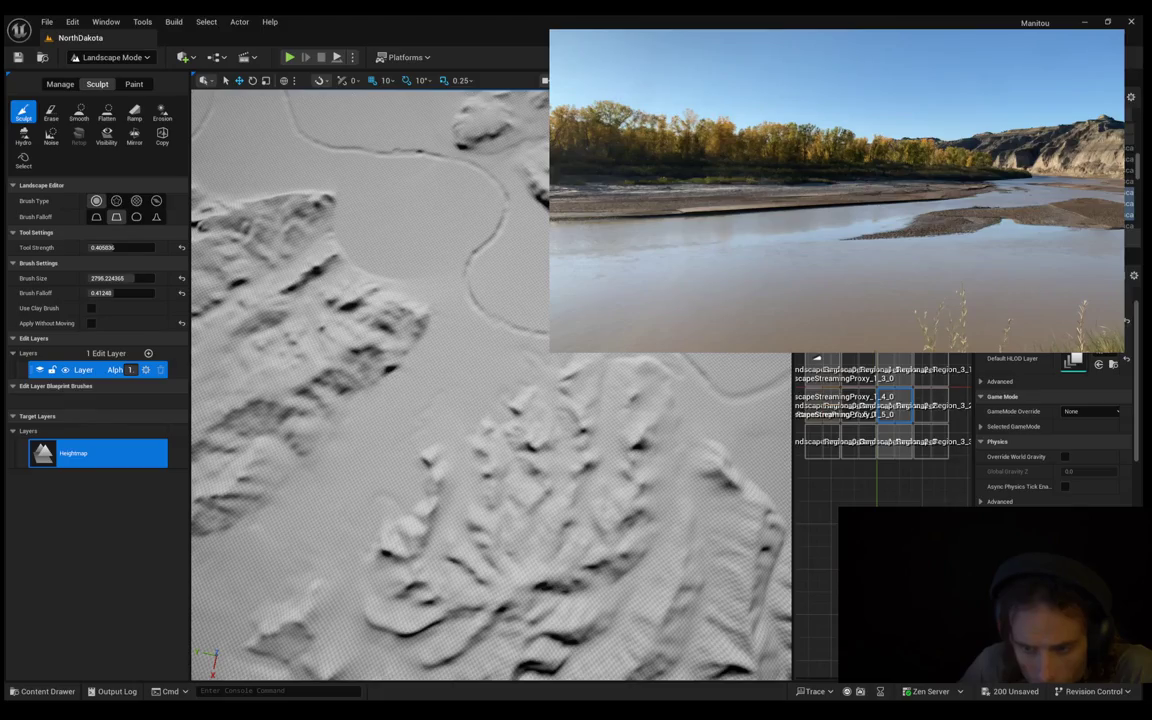
scroll(490, 385, down, 3)
scroll(490, 385, down, 5)
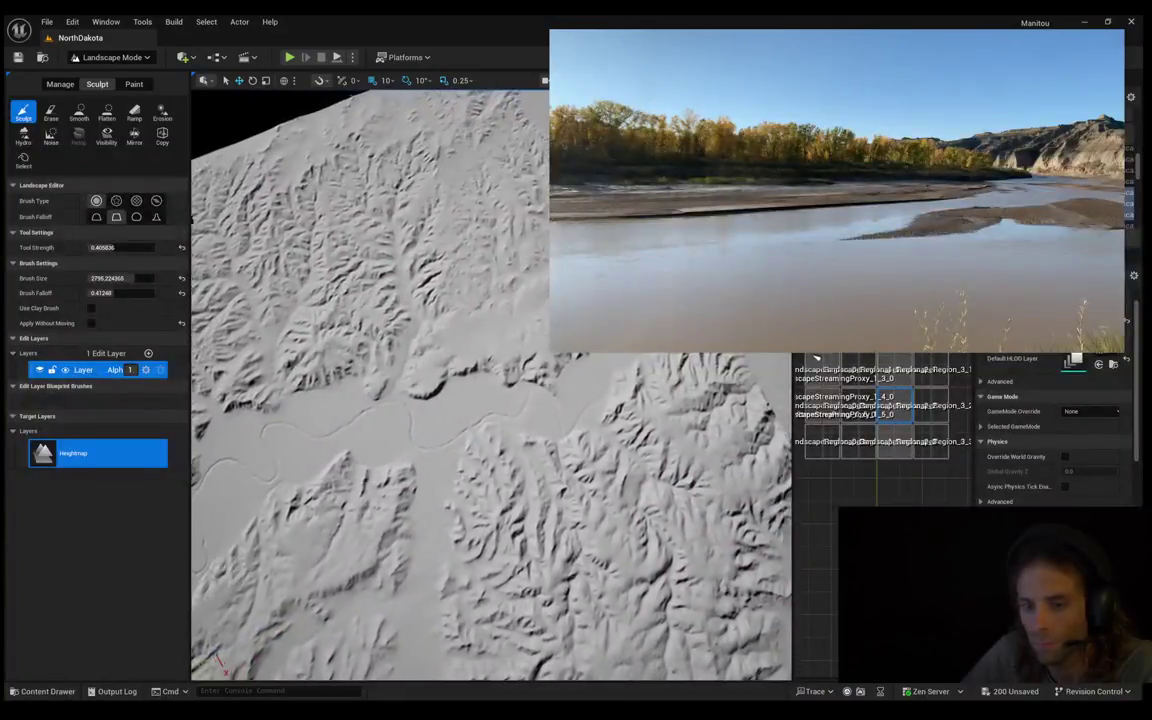
scroll(463, 157, up, 5)
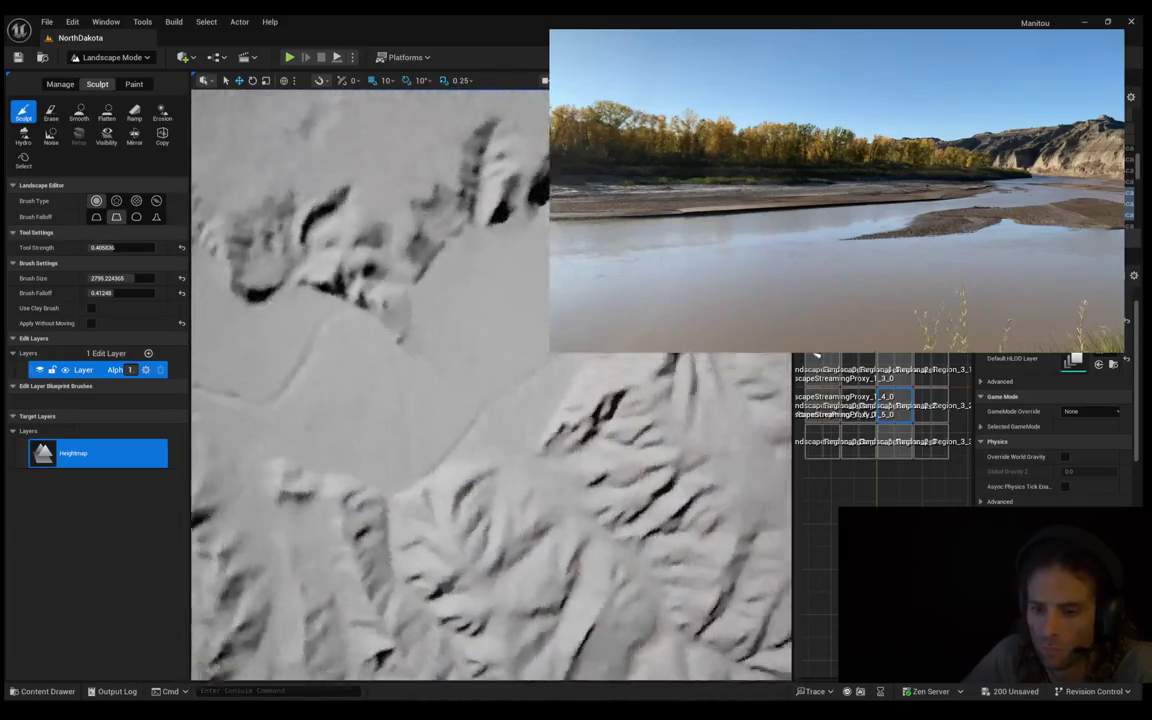
drag(463, 381, 546, 346)
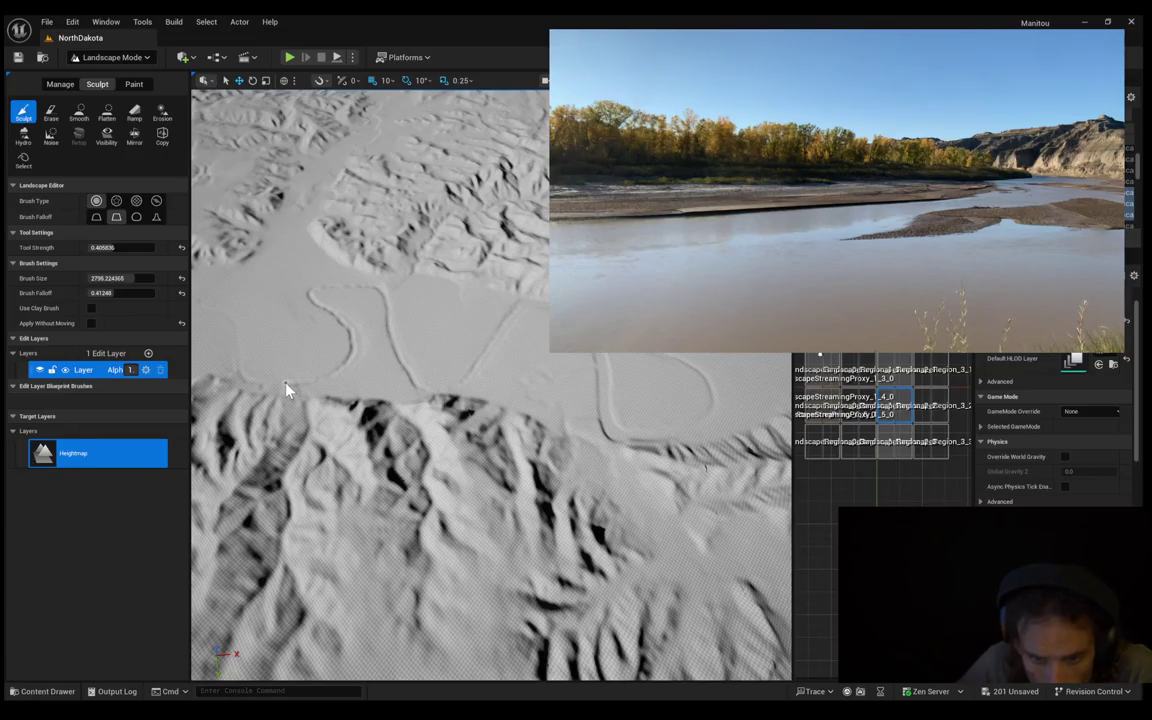
Carve a diagonal groove into the valley floor, then start Play In Editor with Alt+P
scroll(324, 354, down, 2)
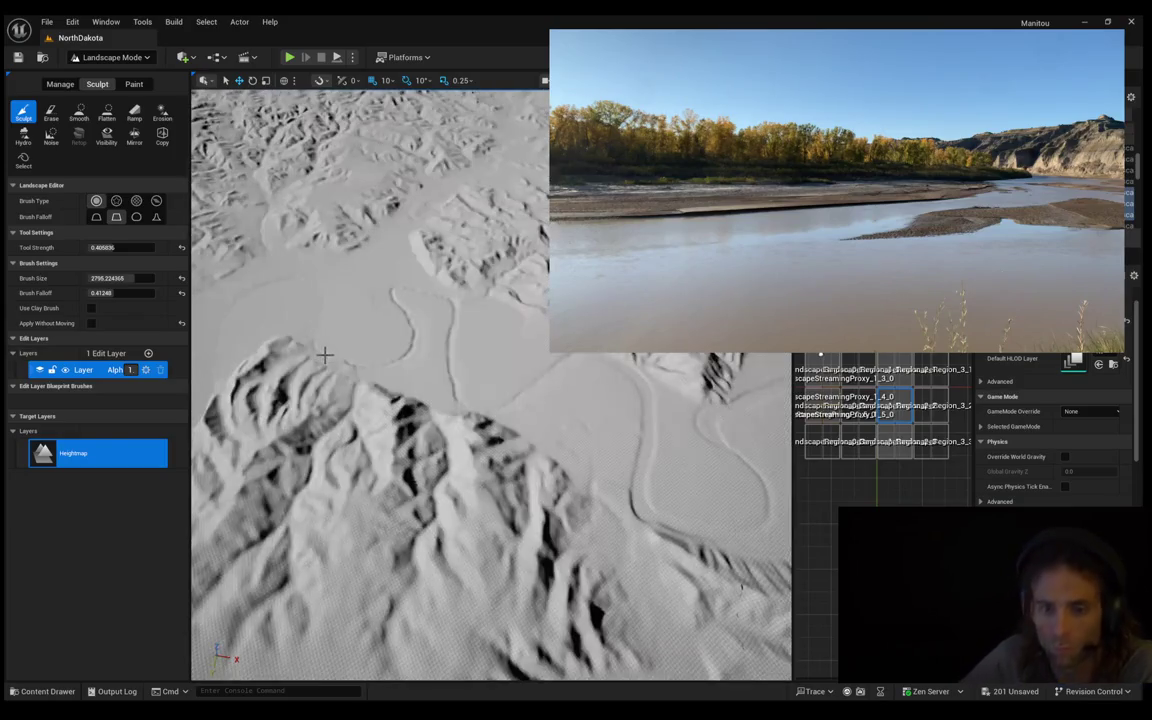
scroll(324, 354, up, 5)
scroll(406, 347, up, 2)
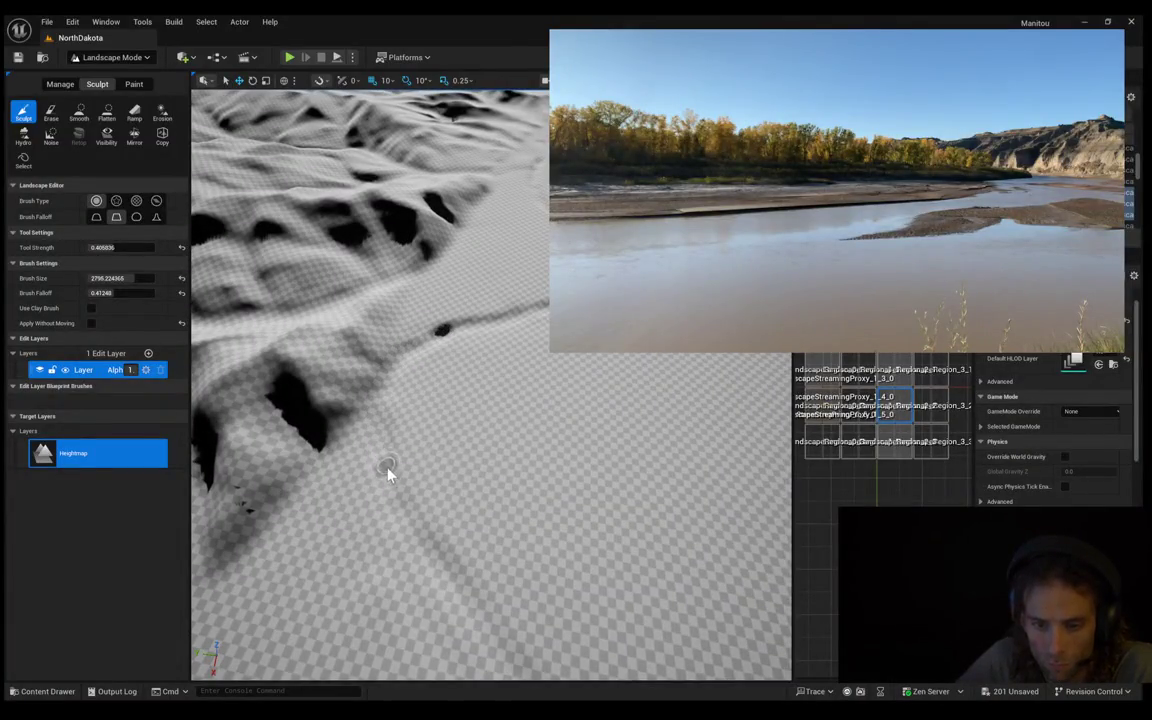
drag(406, 512, 447, 570)
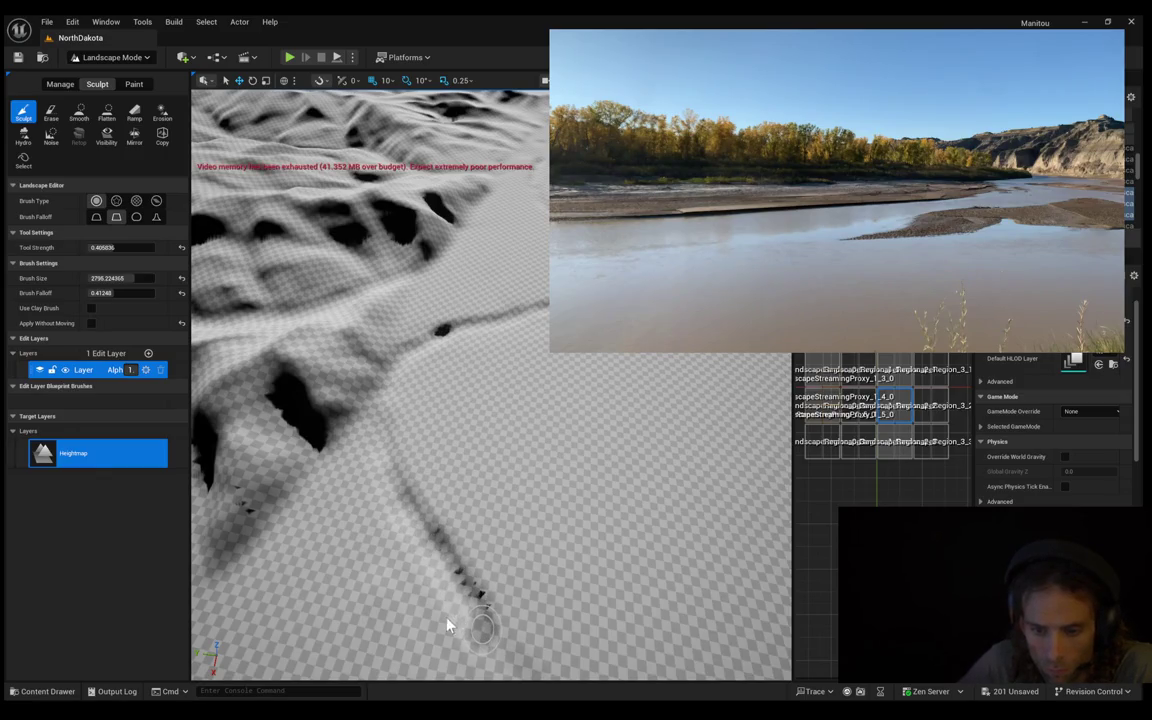
scroll(447, 625, up, 5)
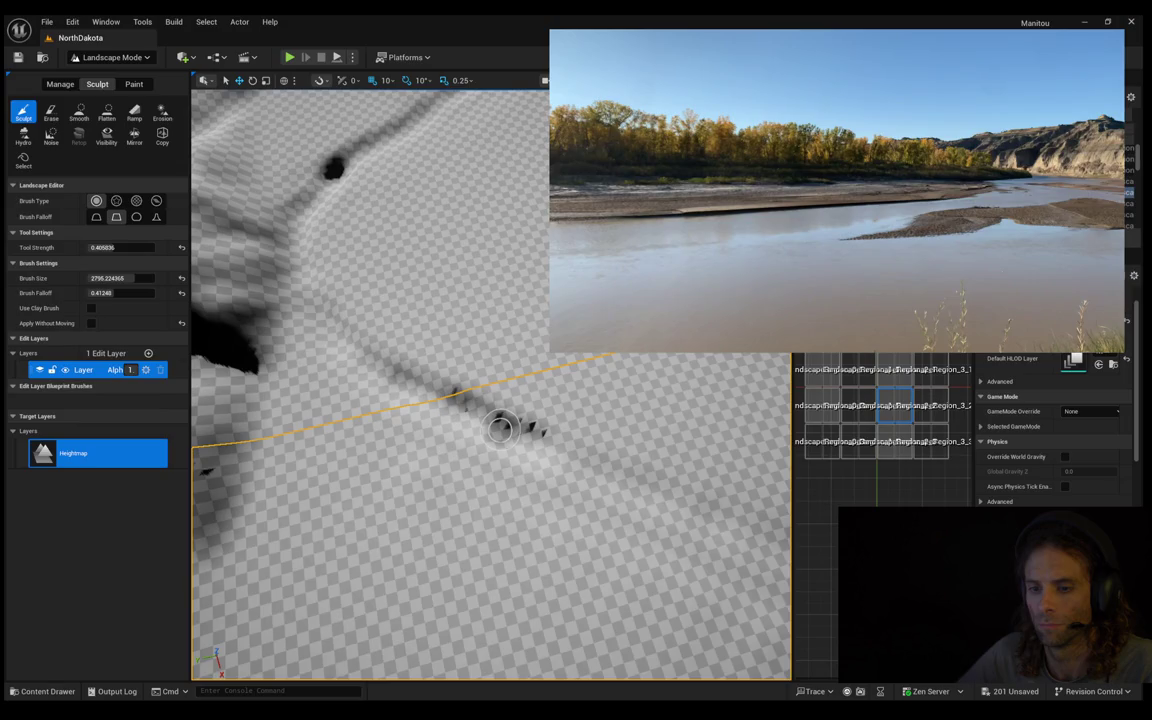
key(alt+p)
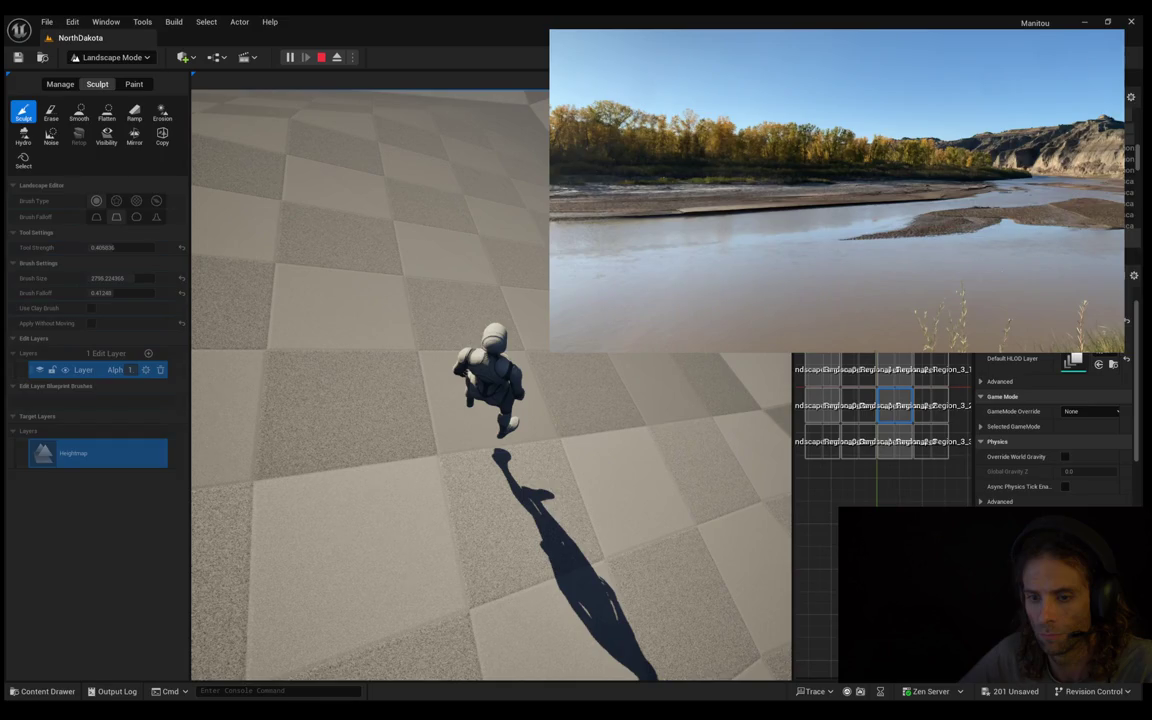
Take control of the mannequin, run it forward across the terrain, then end the session
click(490, 380)
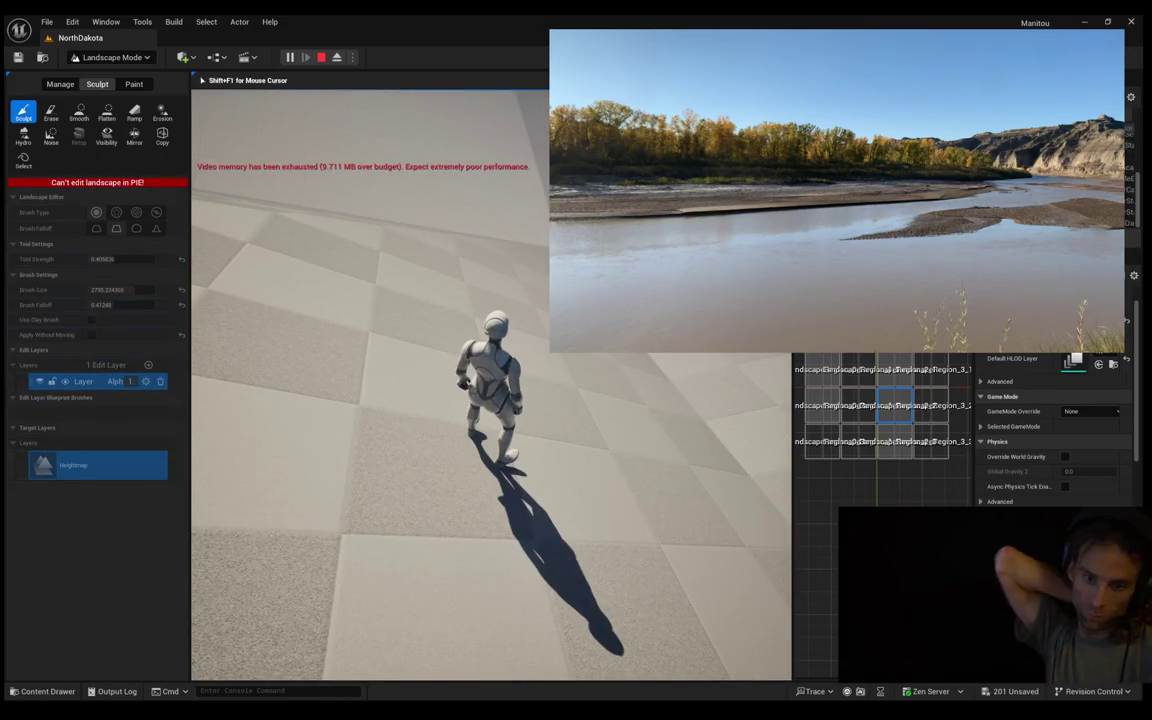
key(w)
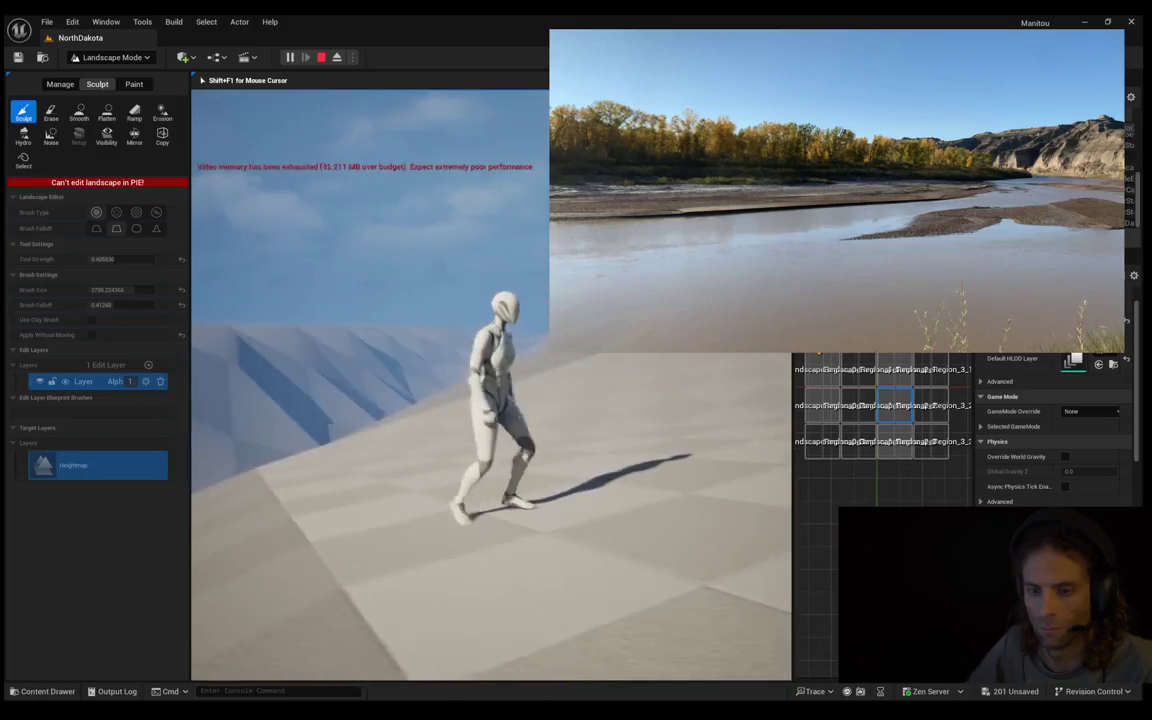
key(Escape)
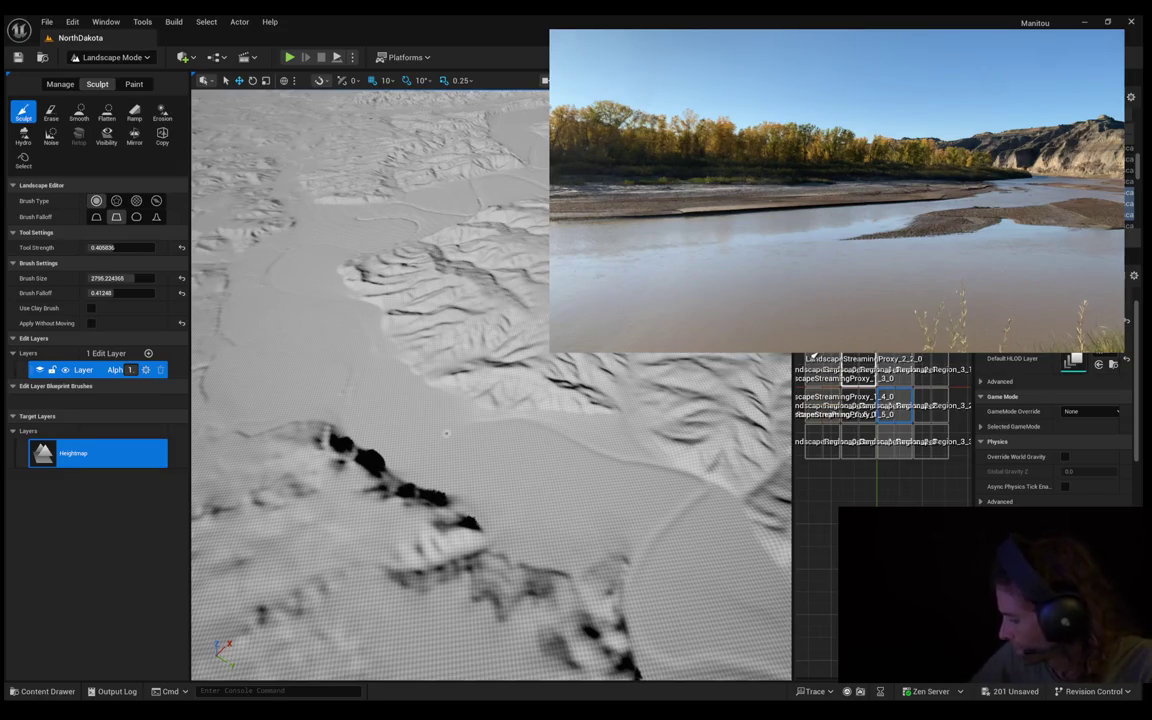
key(w)
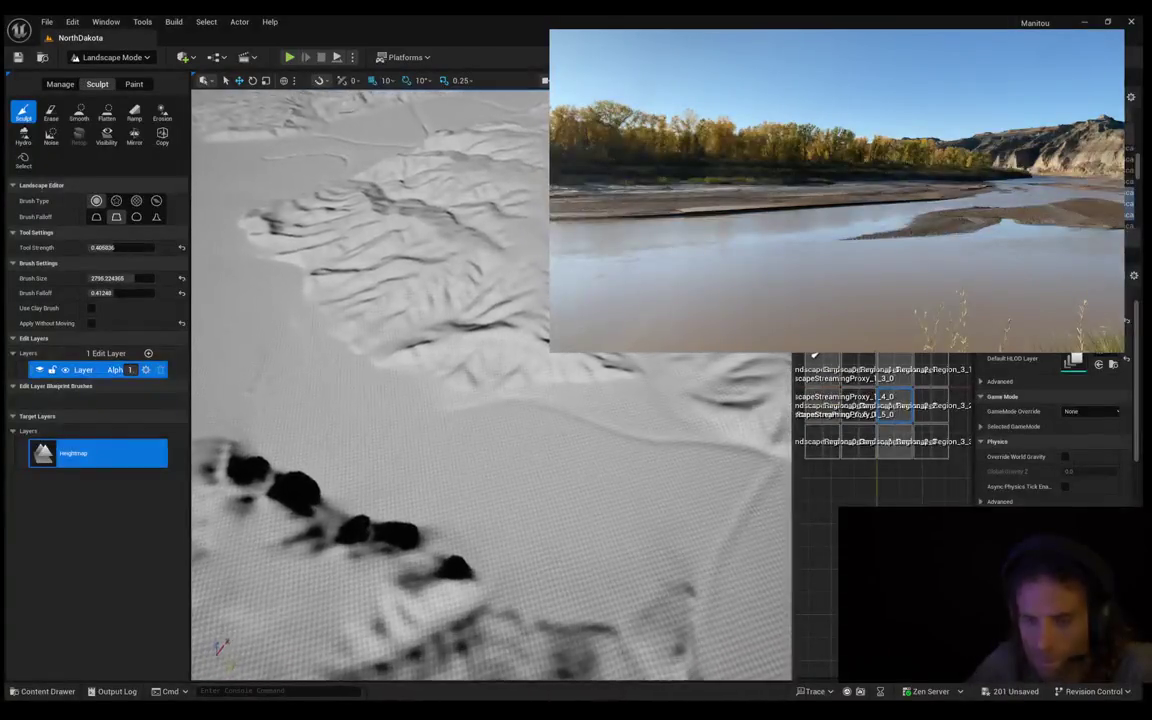
key(e)
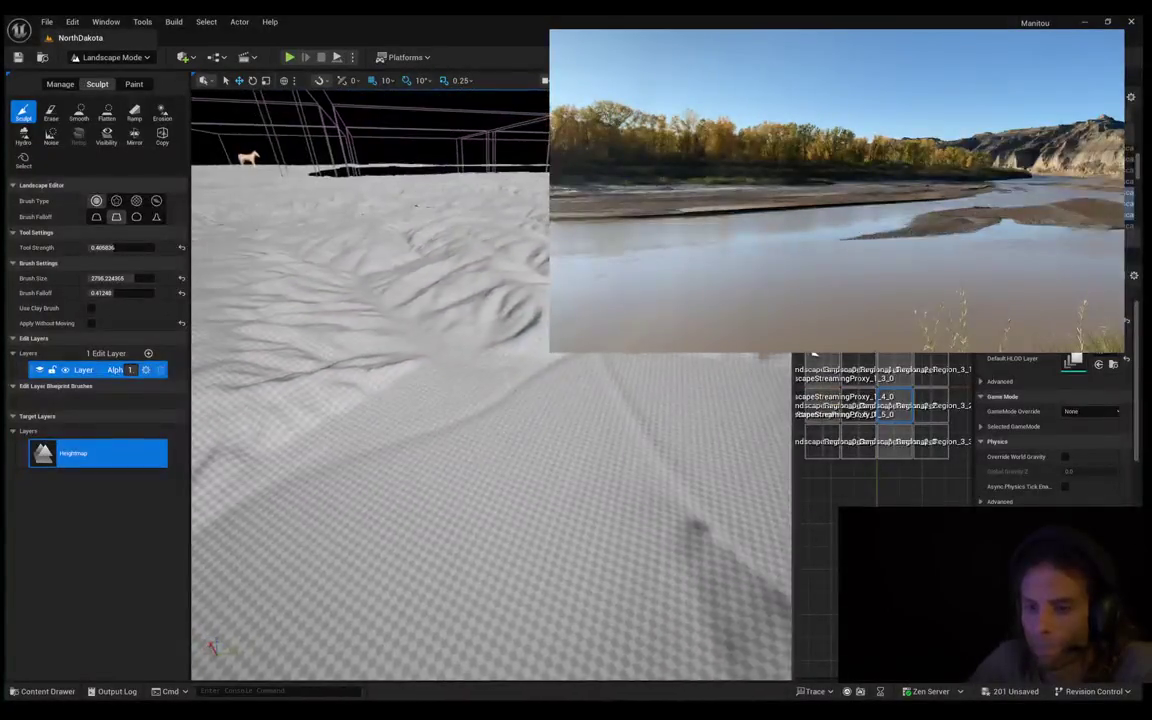
key(w)
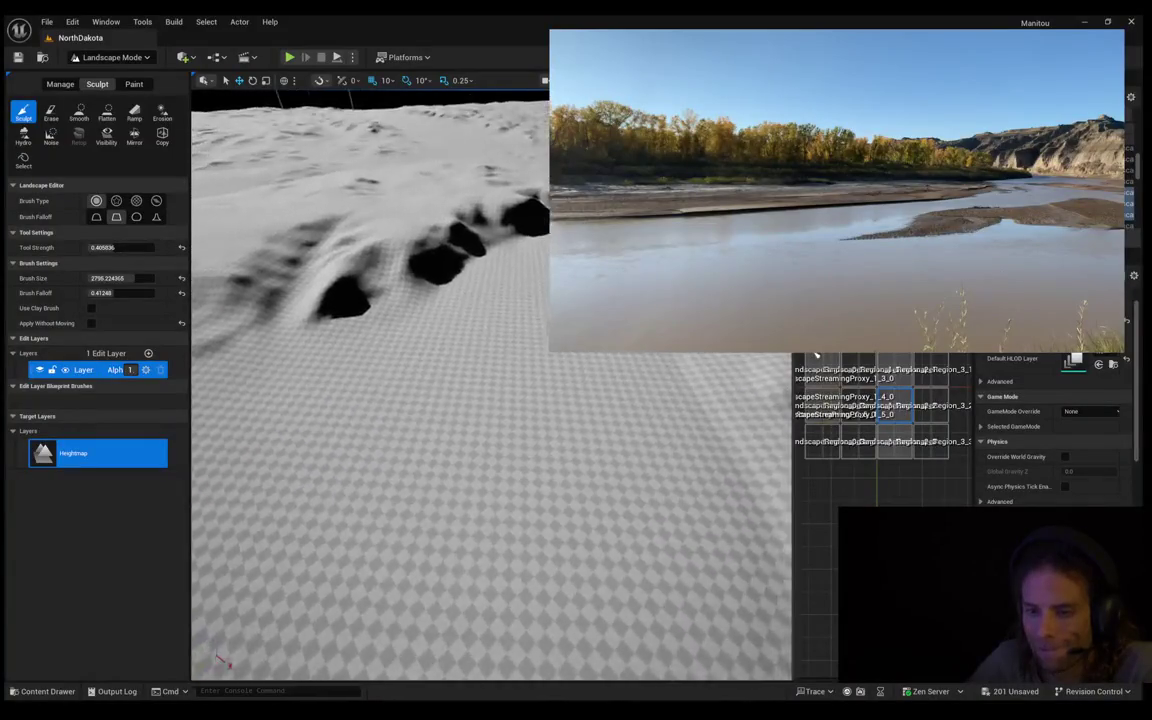
key(e)
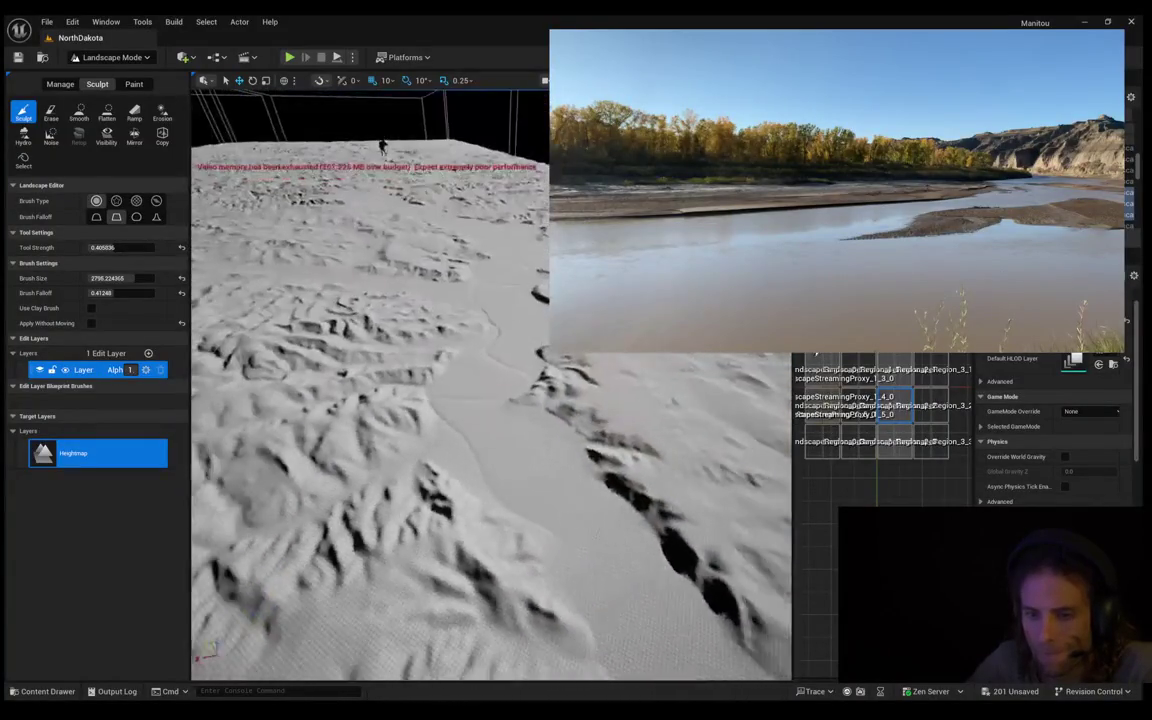
key(w)
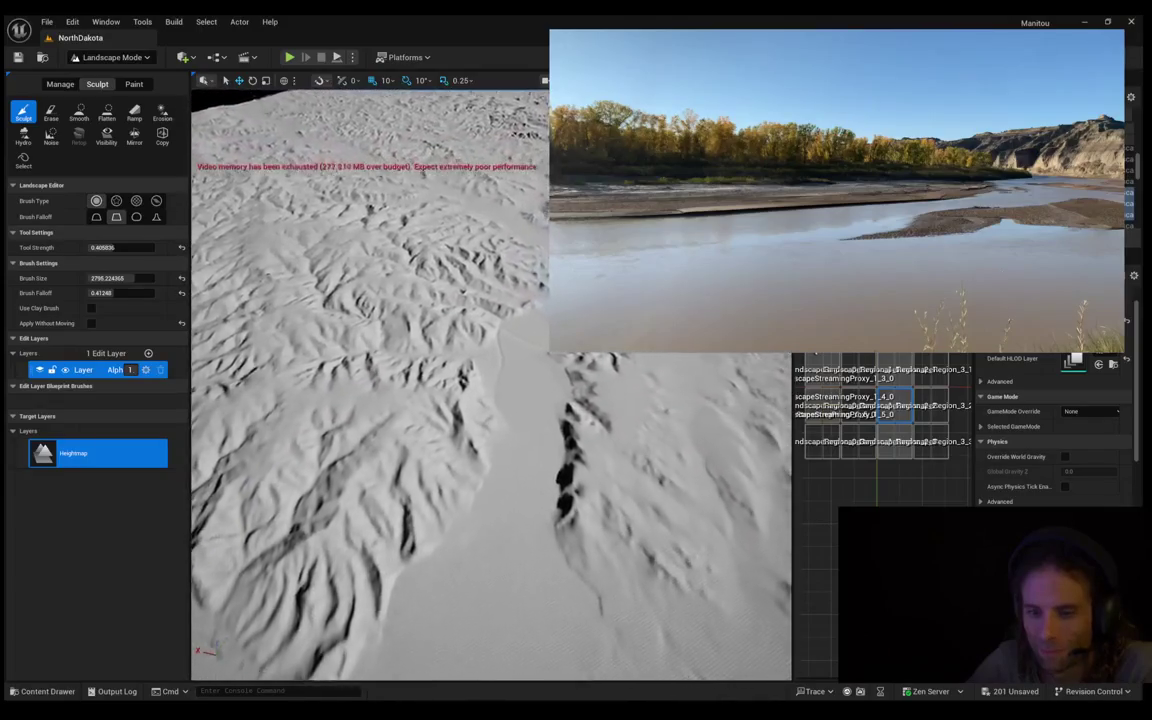
key(e)
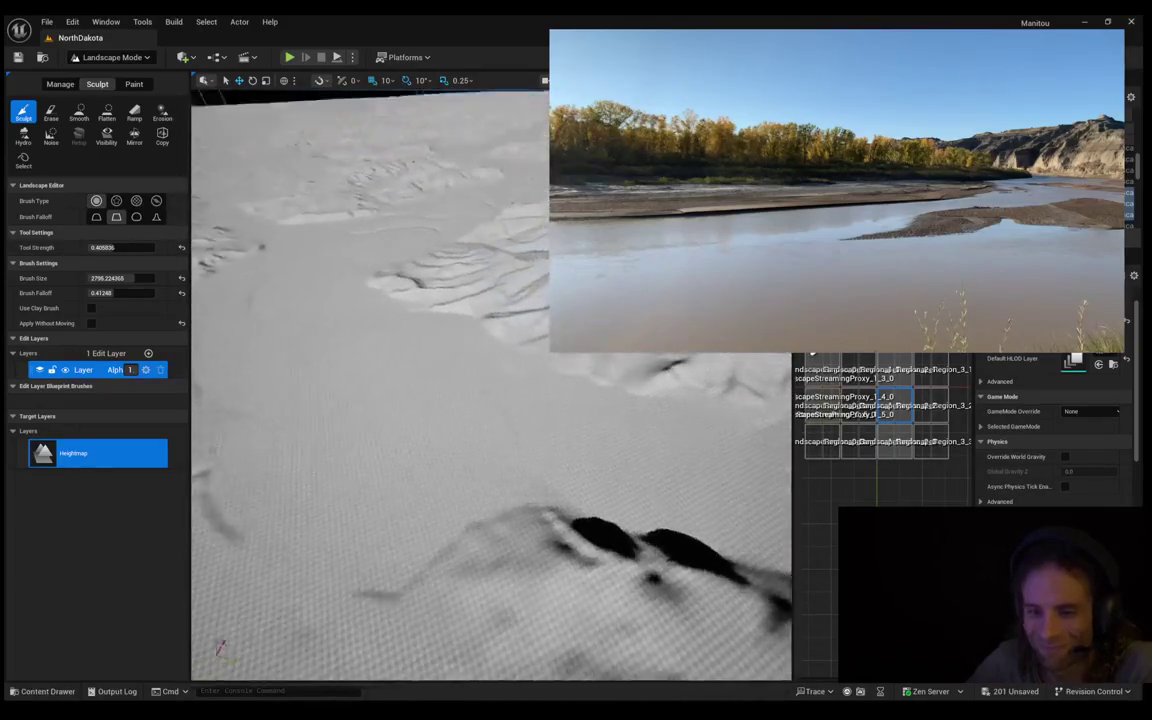
key(q)
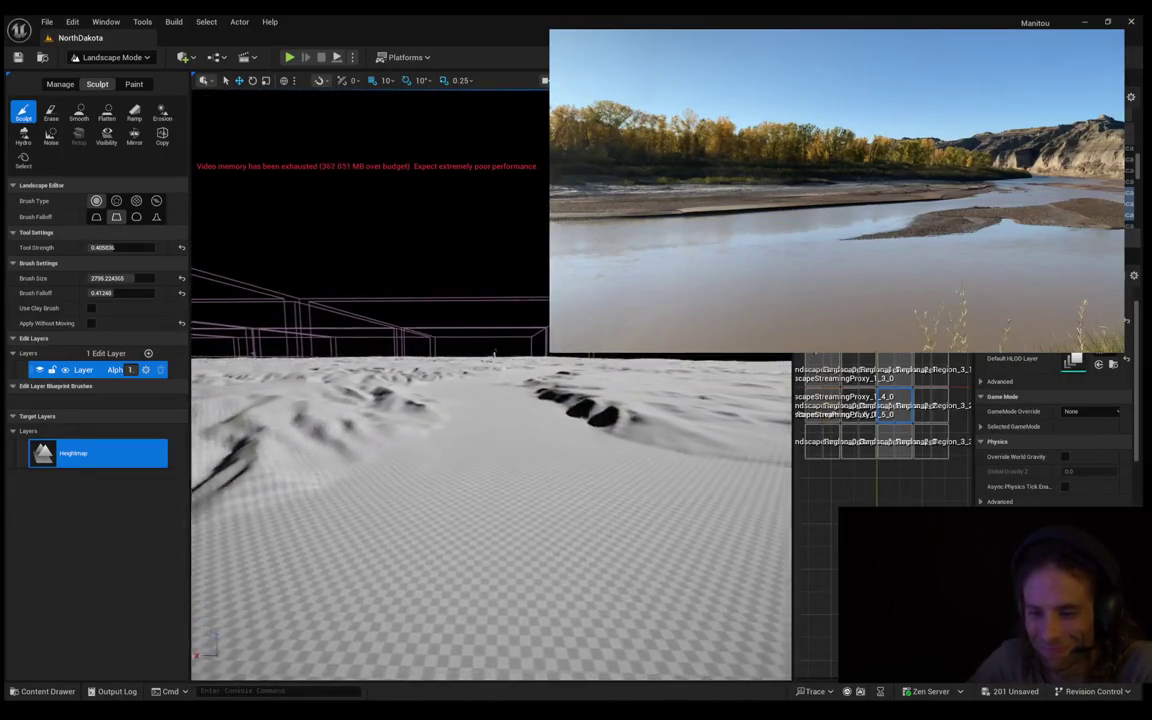
key(e)
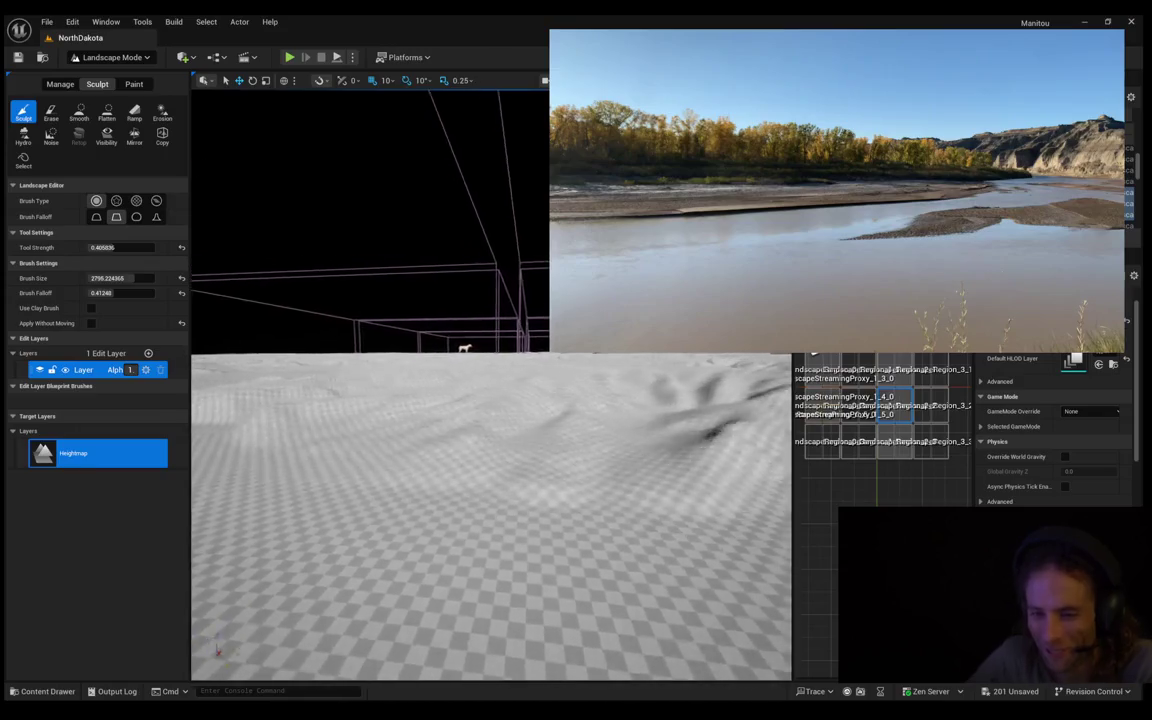
key(w)
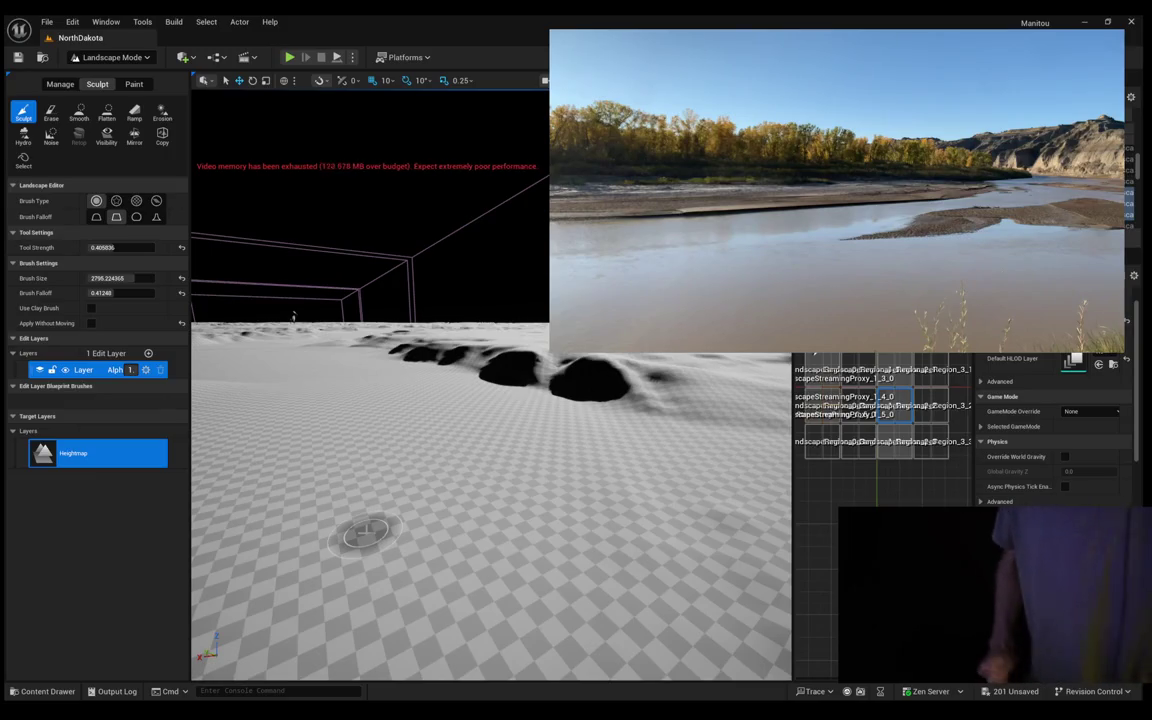
scroll(310, 483, up, 10)
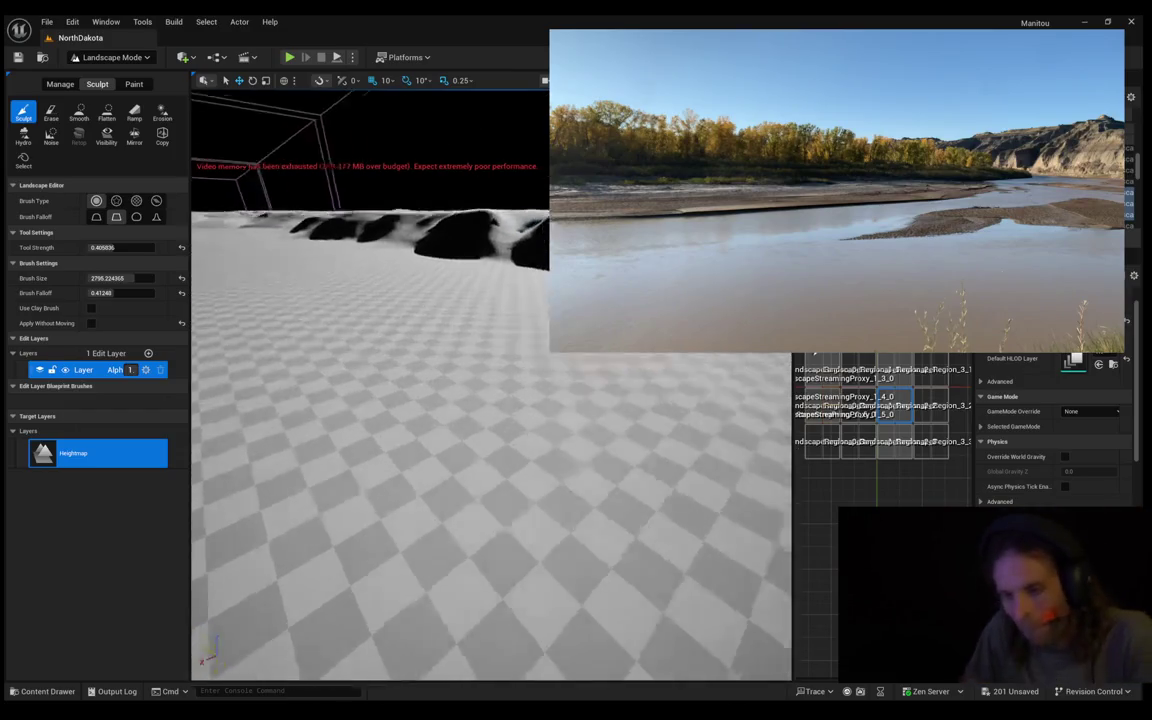
scroll(490, 385, down, 5)
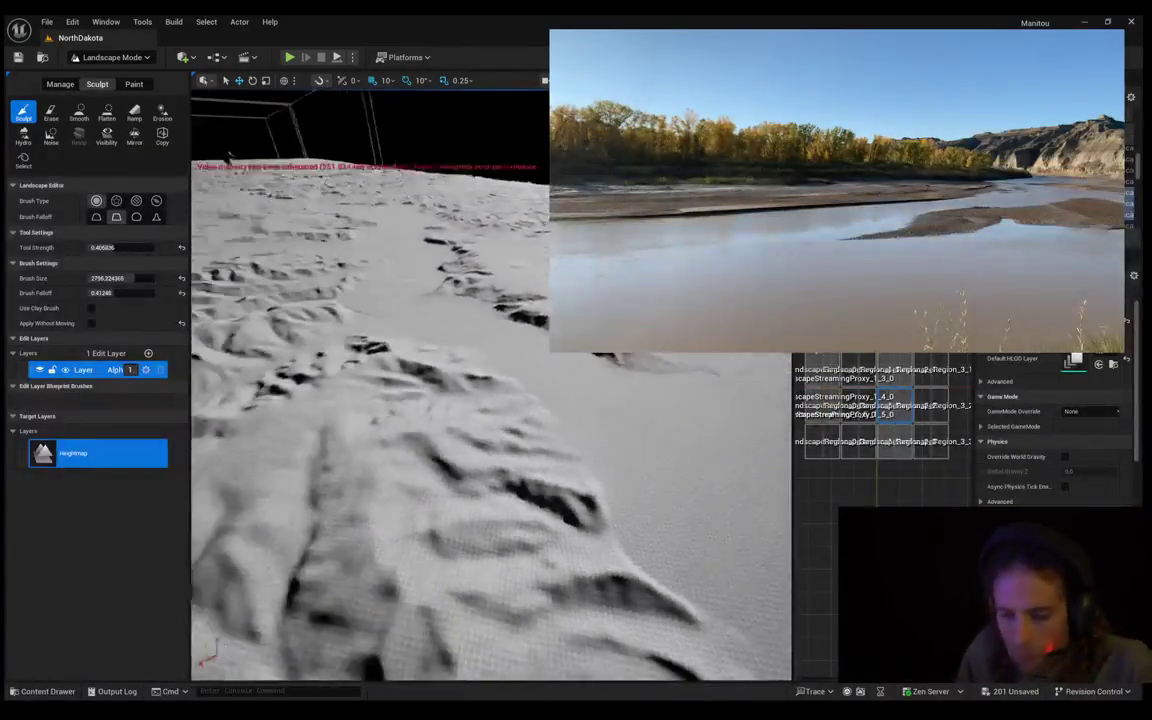
scroll(490, 385, down, 5)
scroll(490, 385, up, 8)
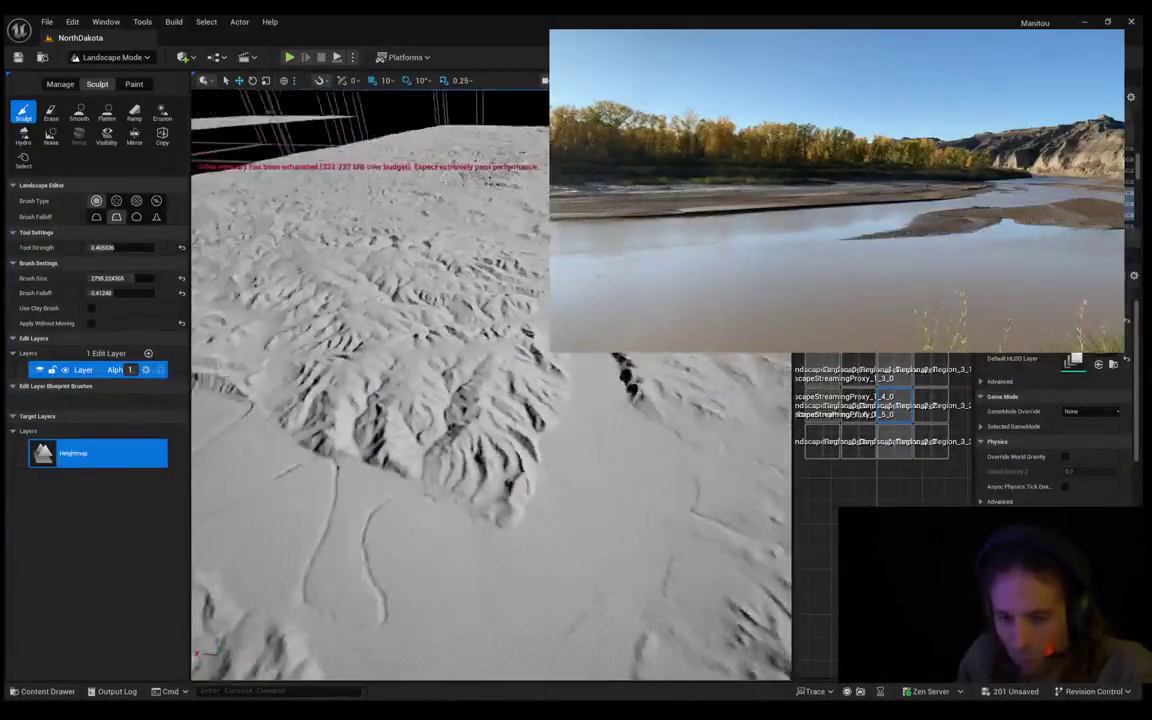
scroll(490, 385, down, 5)
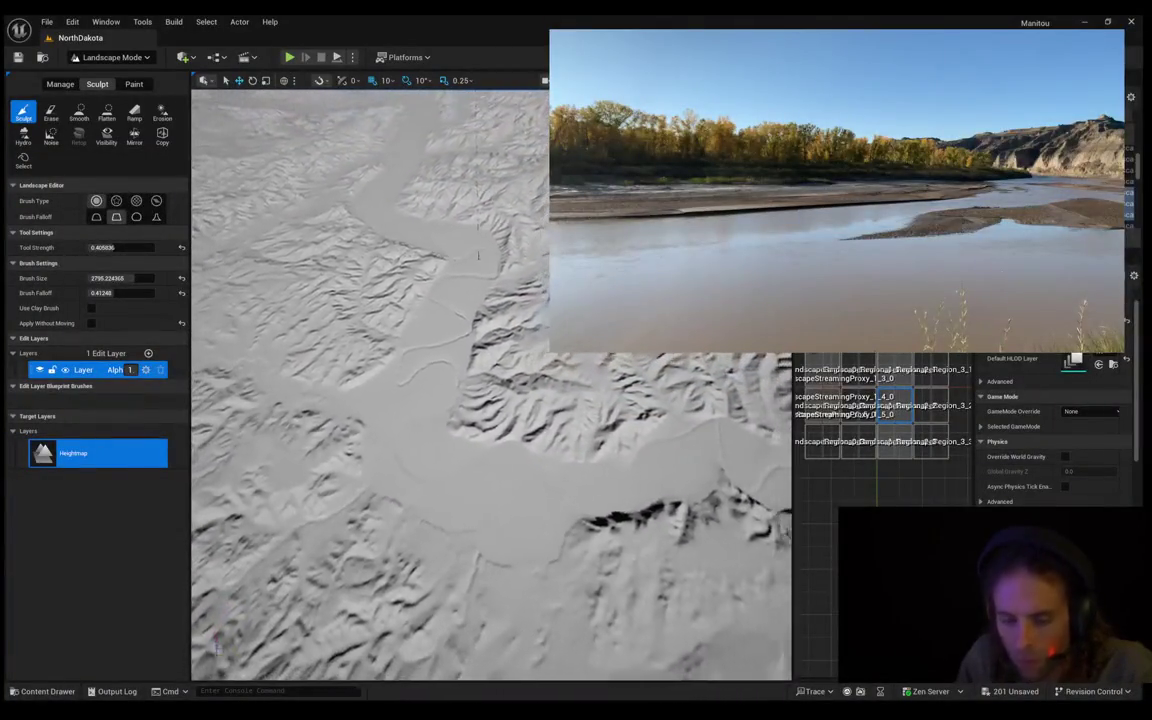
scroll(490, 385, up, 3)
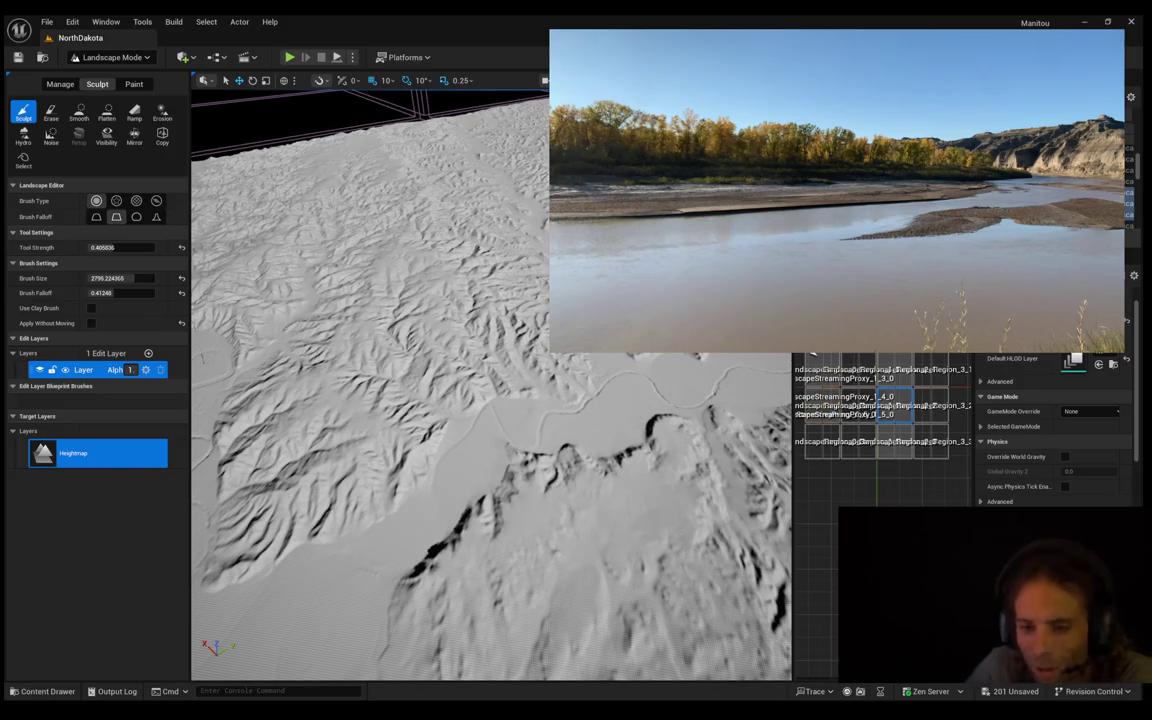
mouse_move(494, 250)
mouse_down()
mouse_move(494, 143)
mouse_move(492, 193)
mouse_move(540, 325)
mouse_move(500, 290)
mouse_move(446, 512)
mouse_move(514, 450)
mouse_up()
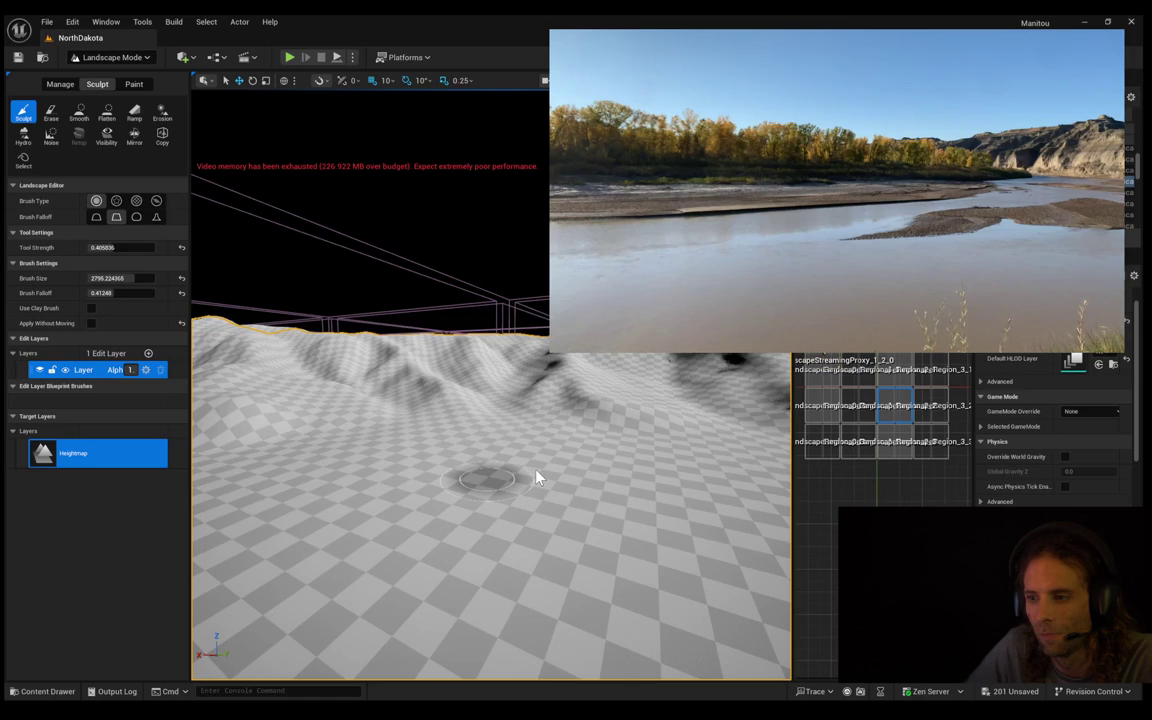
Start a Play session with the mannequin on the flat valley floor facing the hills
key(alt+p)
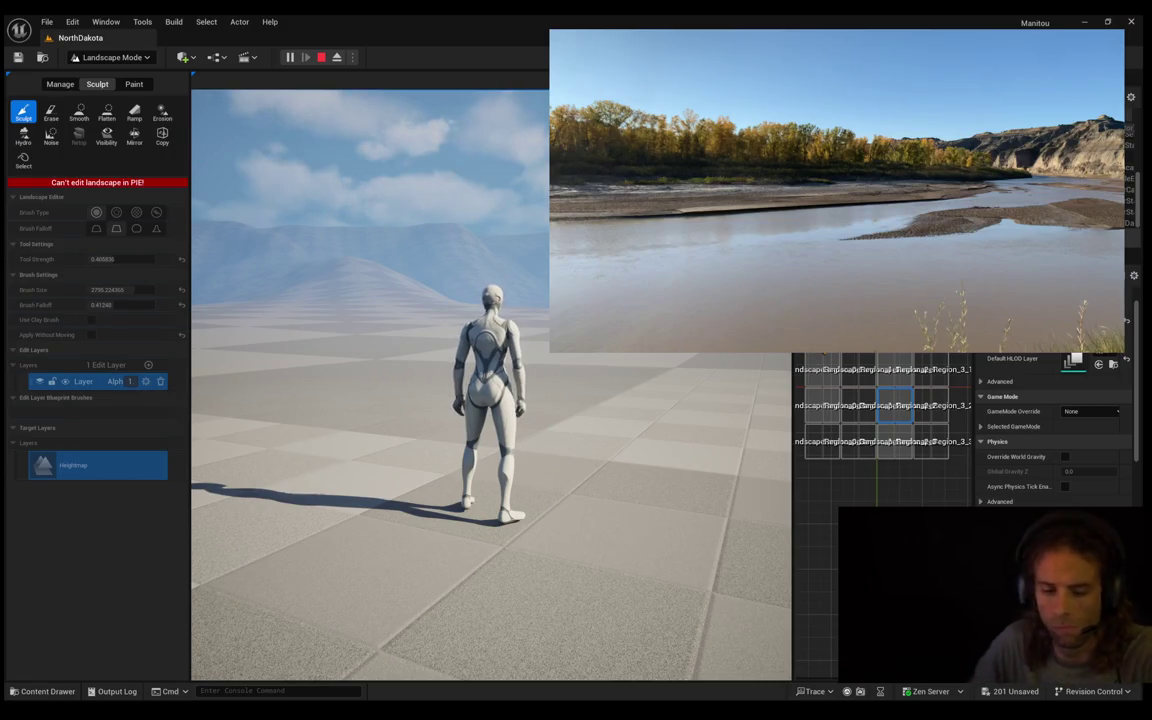
Run the mannequin forward and to the right across the valley floor, then stop playing
key(w)
key(d)
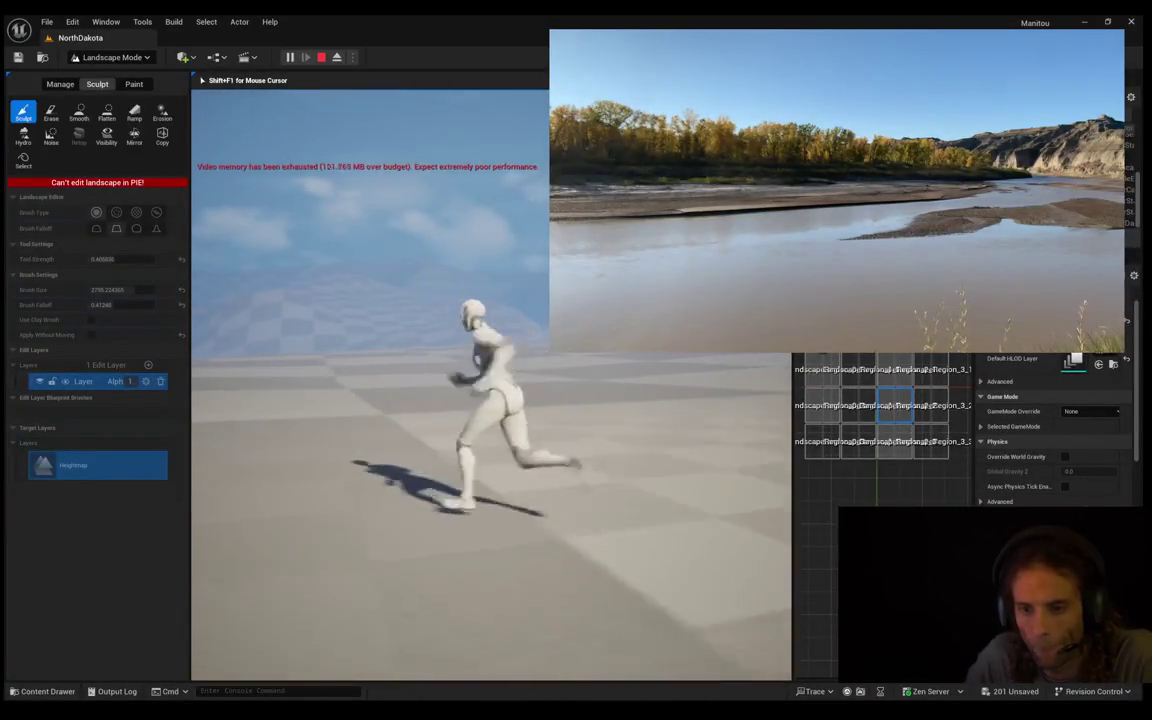
key(w)
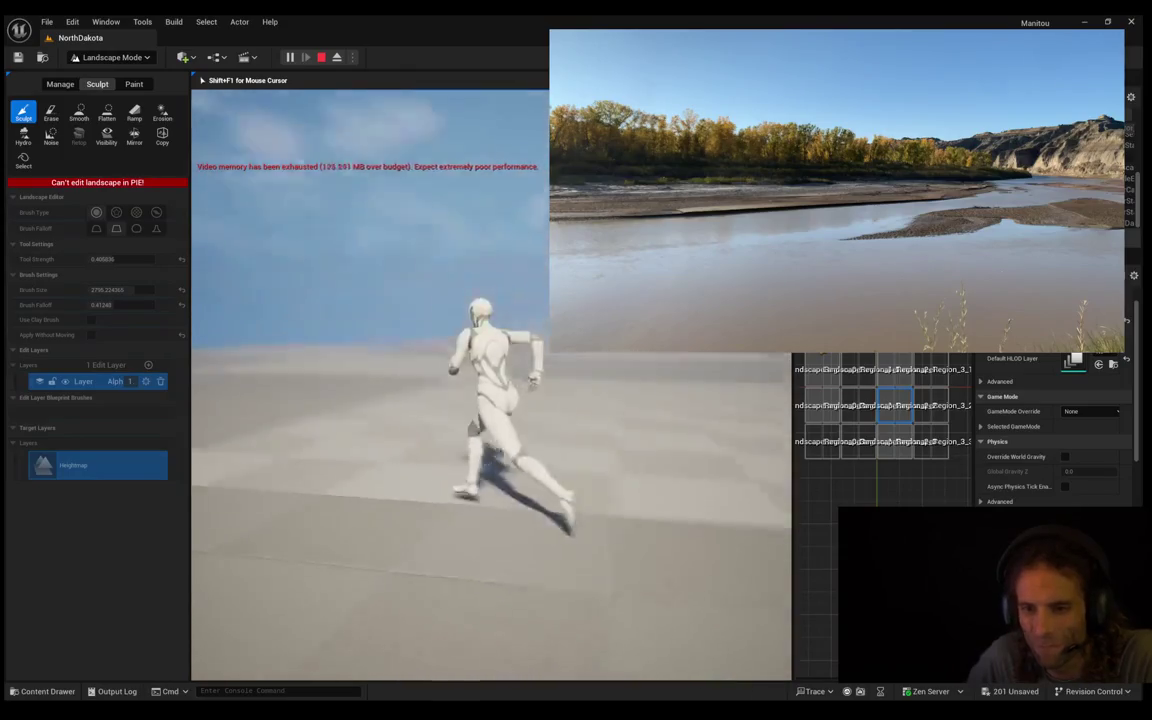
key(d)
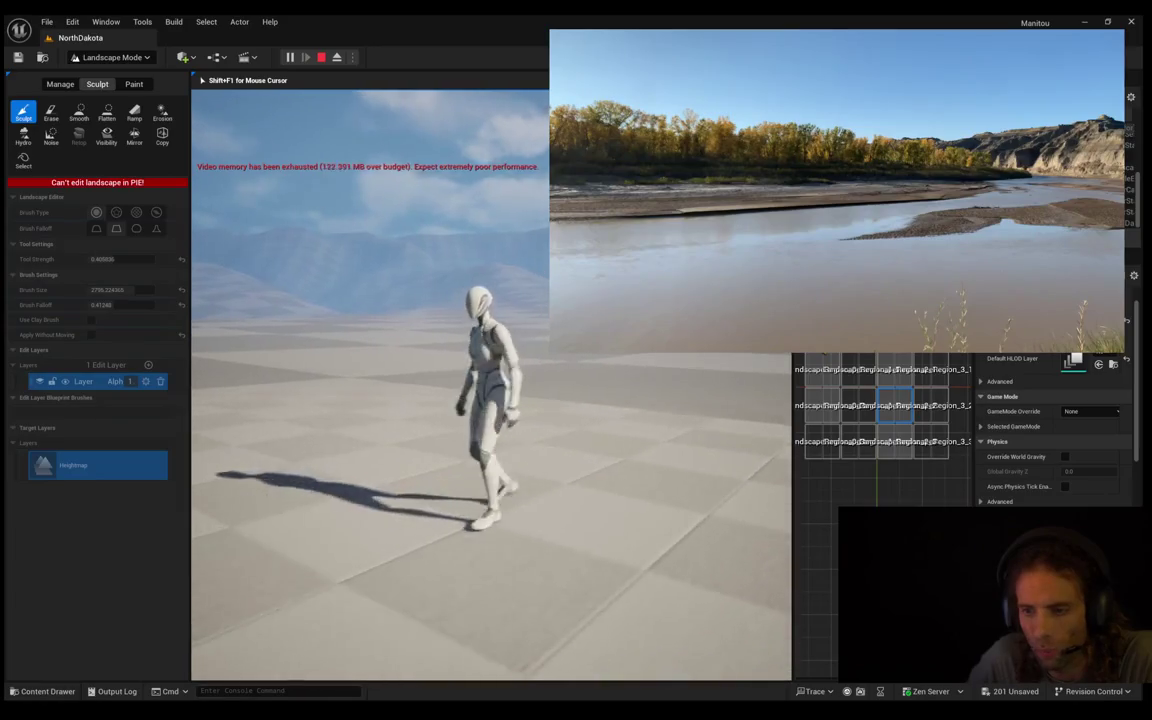
key(Escape)
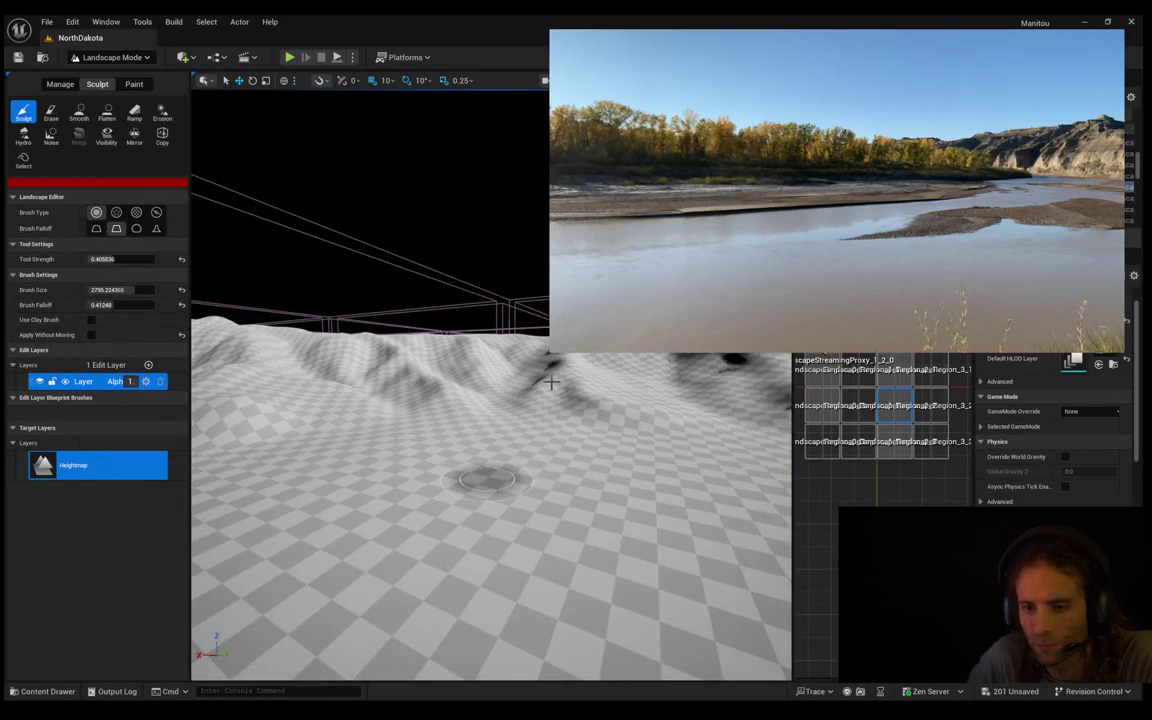
scroll(447, 478, up, 5)
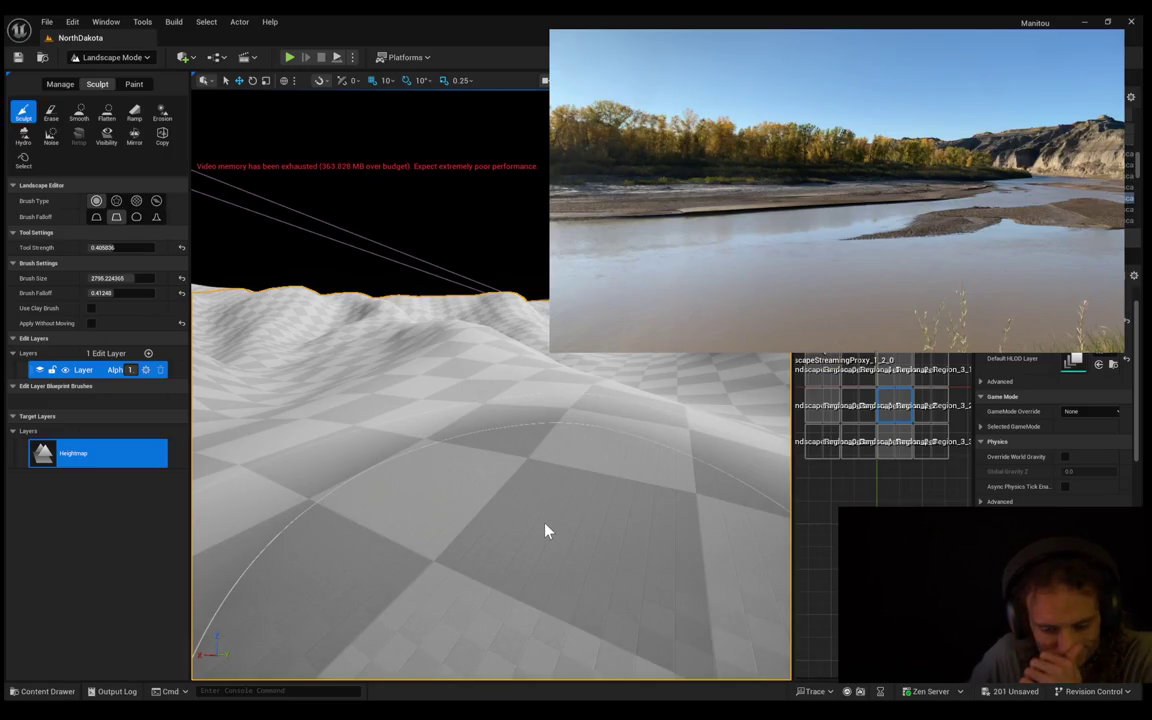
key(alt+p)
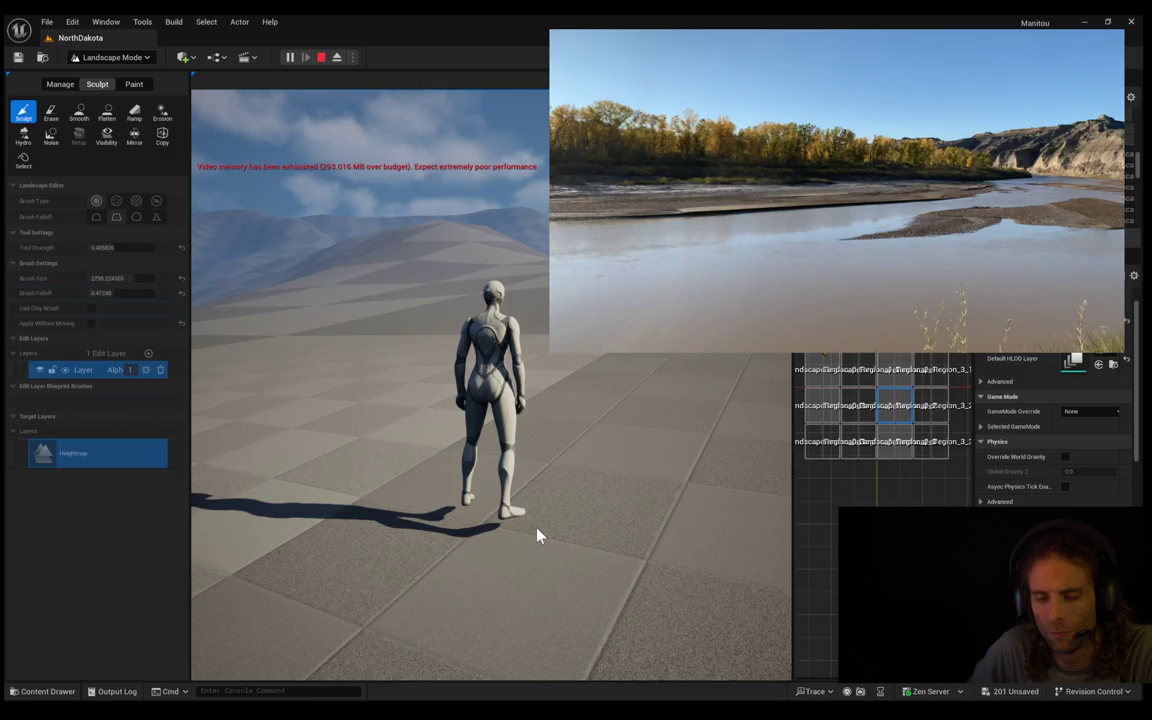
click(537, 535)
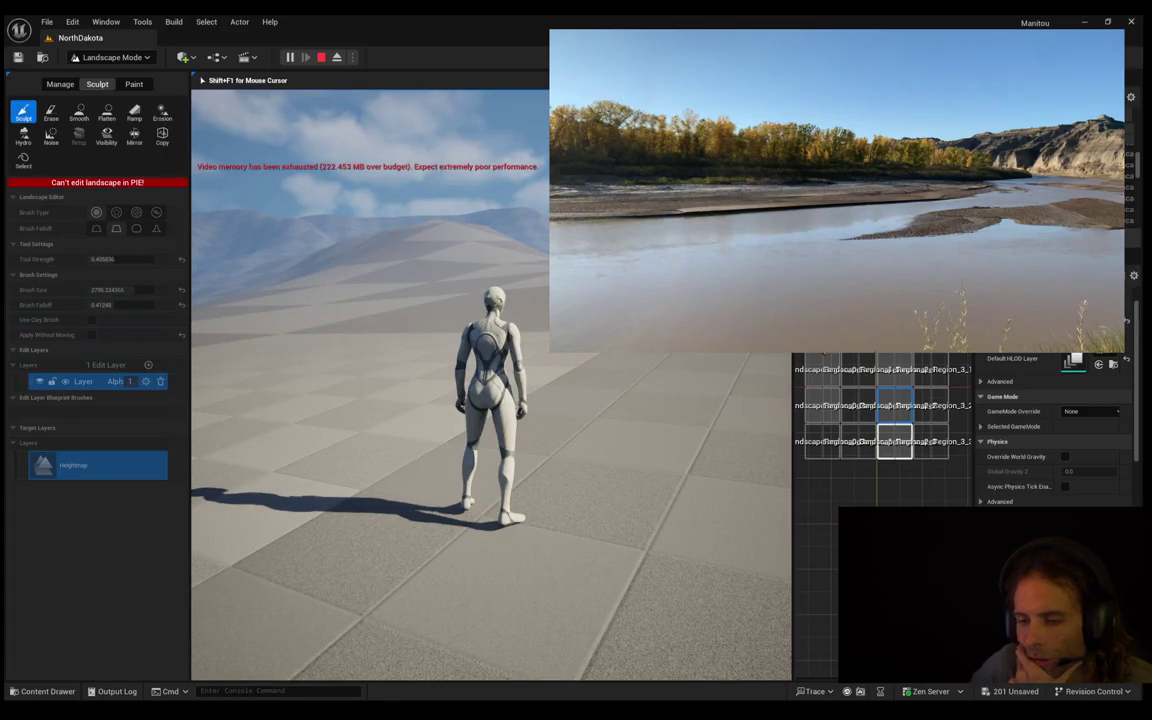
key(Escape)
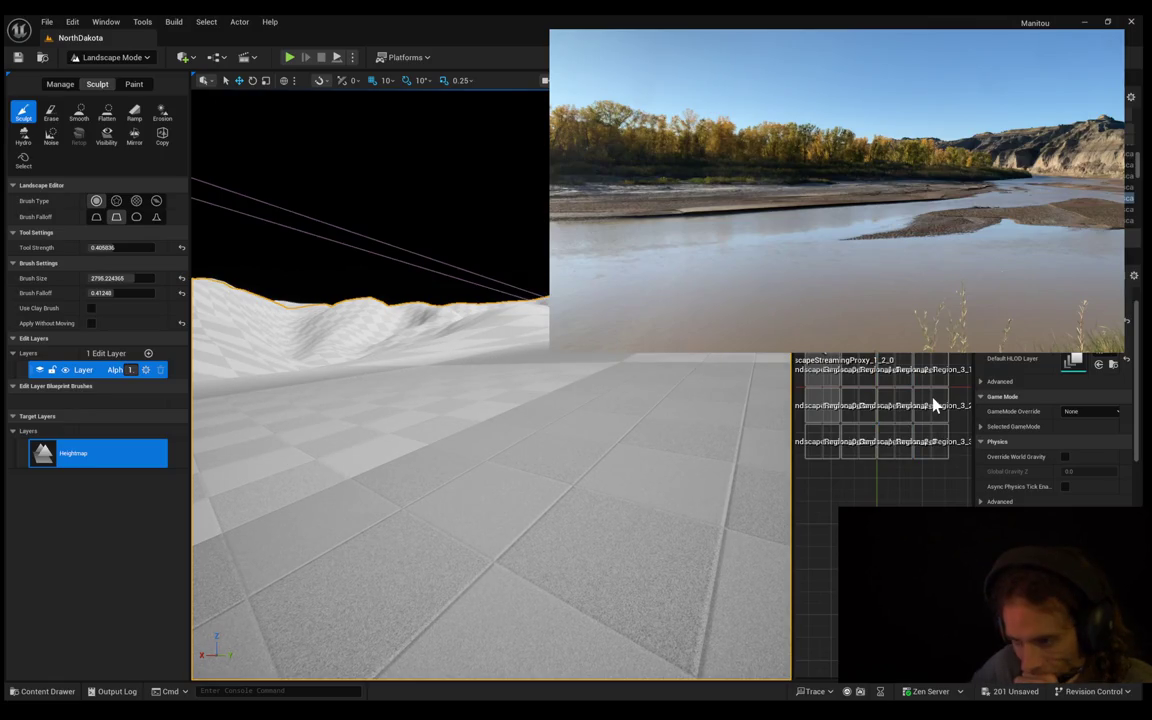
Jump to a new World Partition region beside a ridge and start playing there
click(826, 409)
double_click(823, 399)
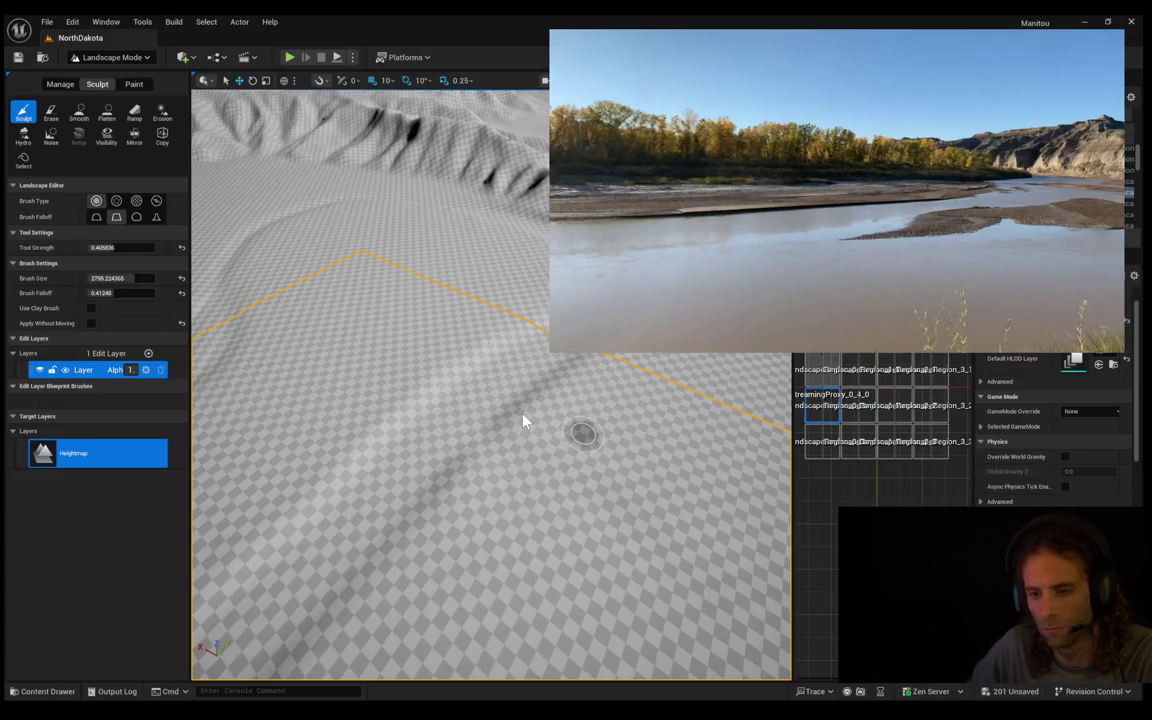
key(alt+p)
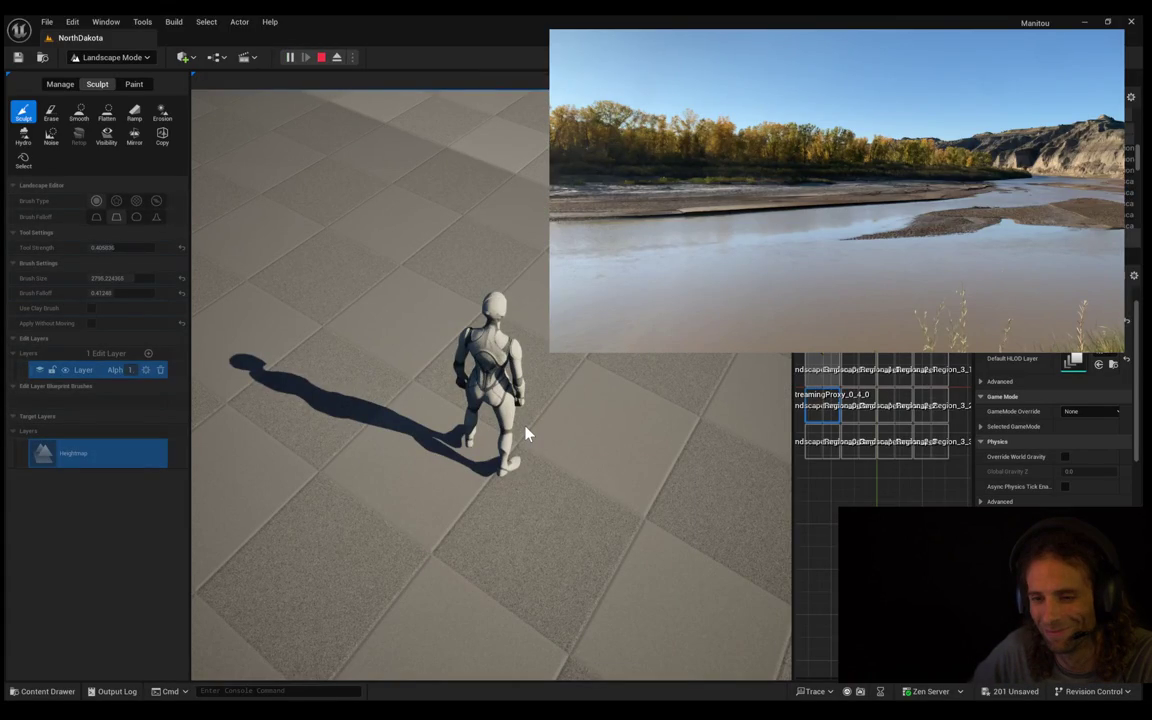
click(283, 301)
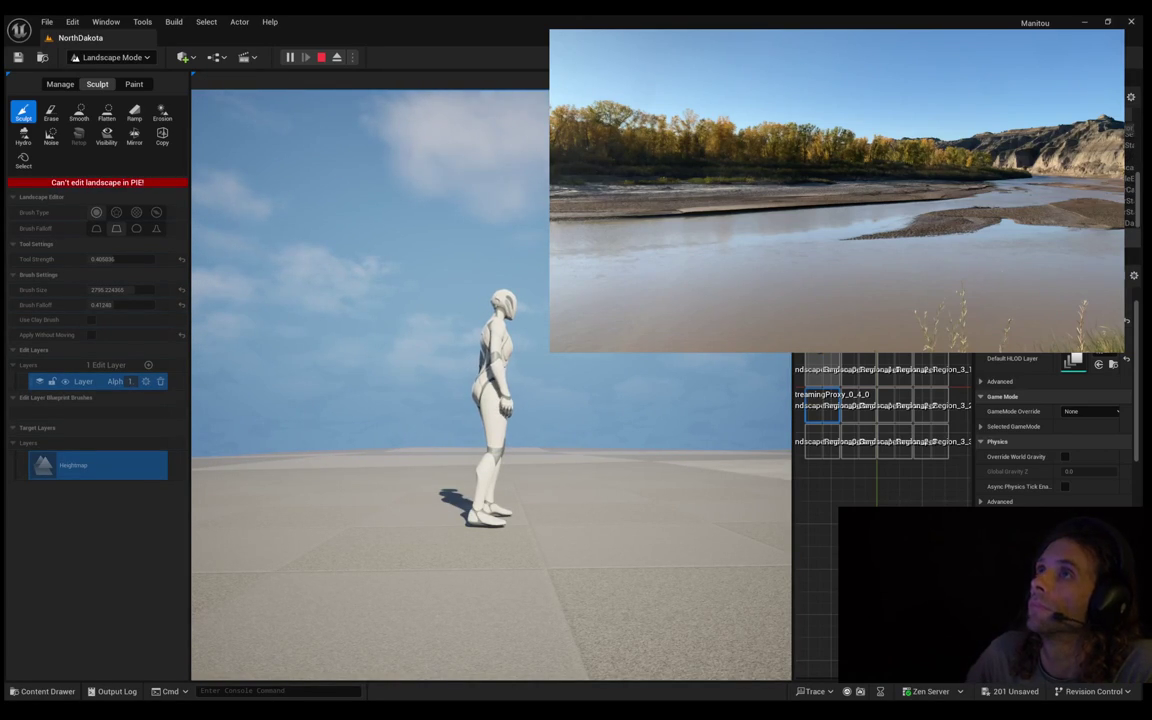
click(491, 380)
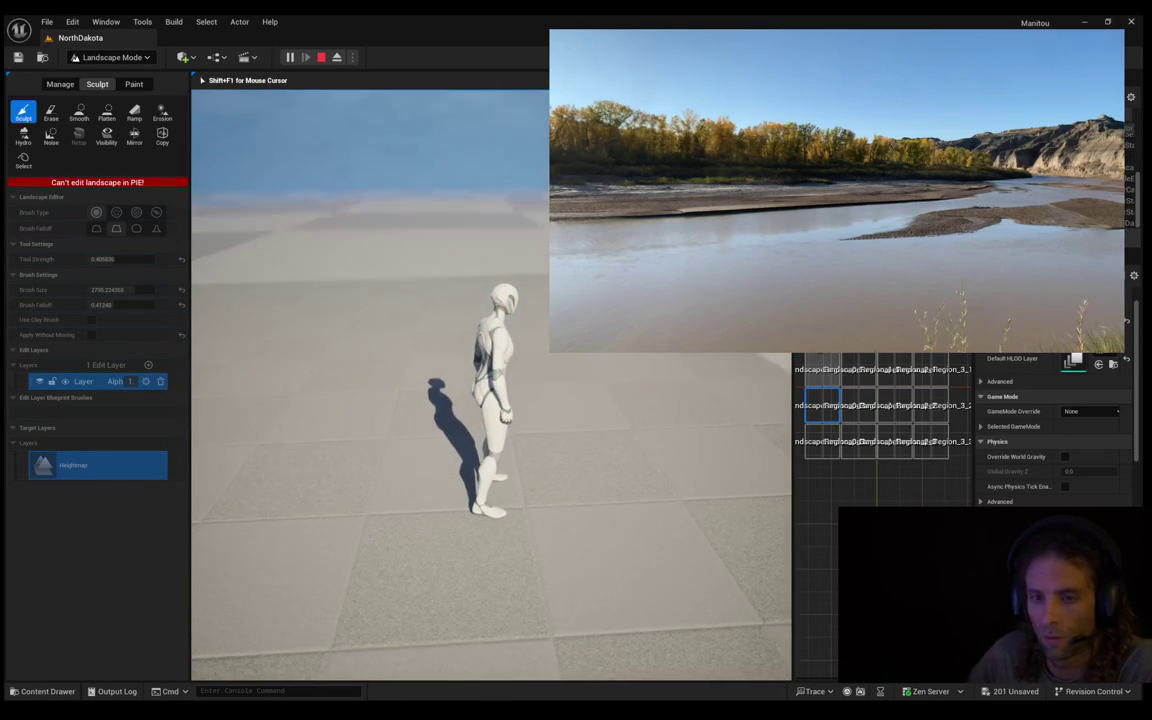
key(a)
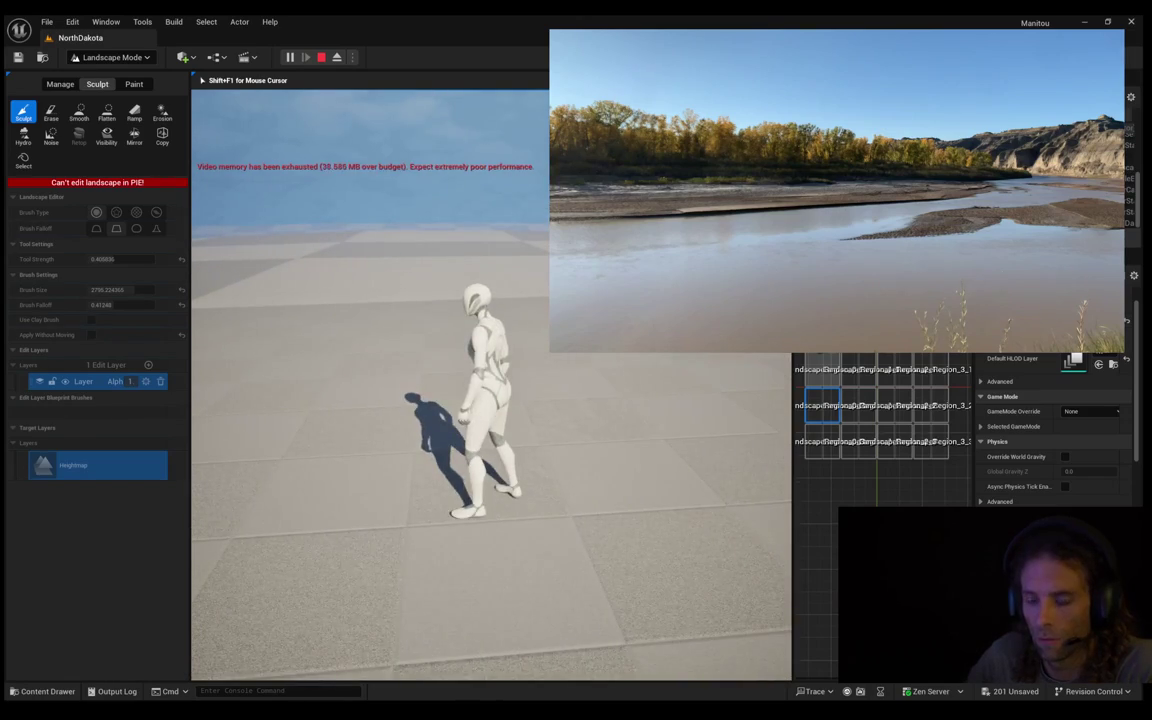
key(w)
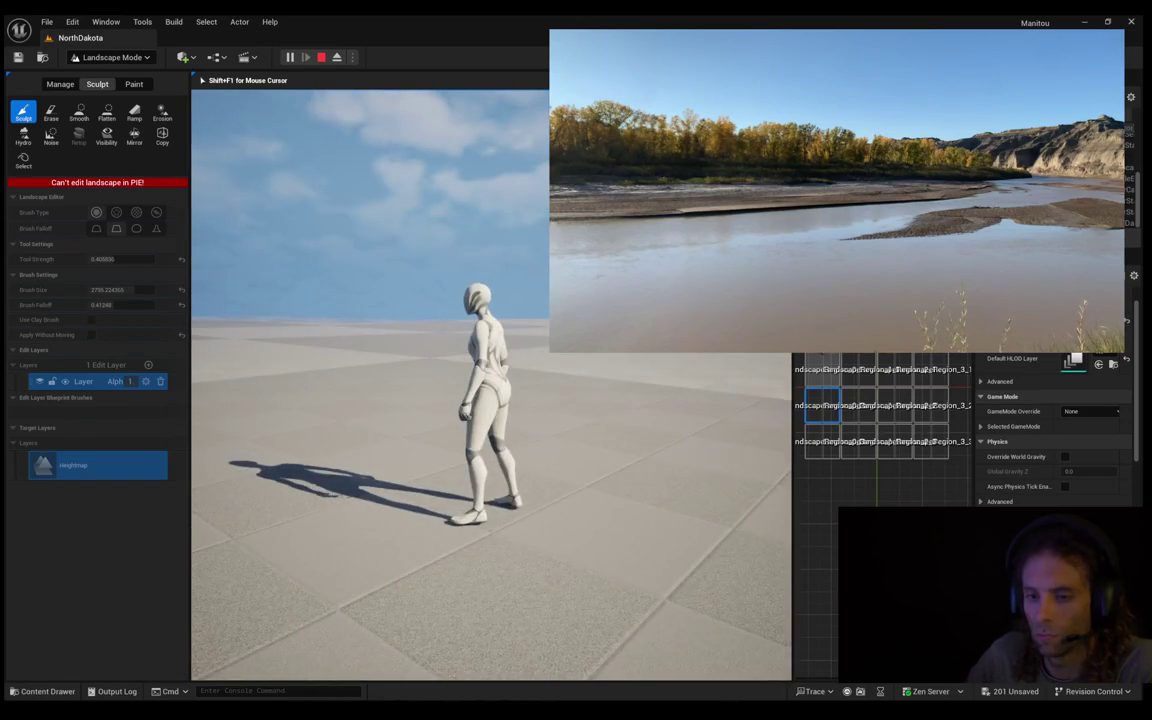
key(a)
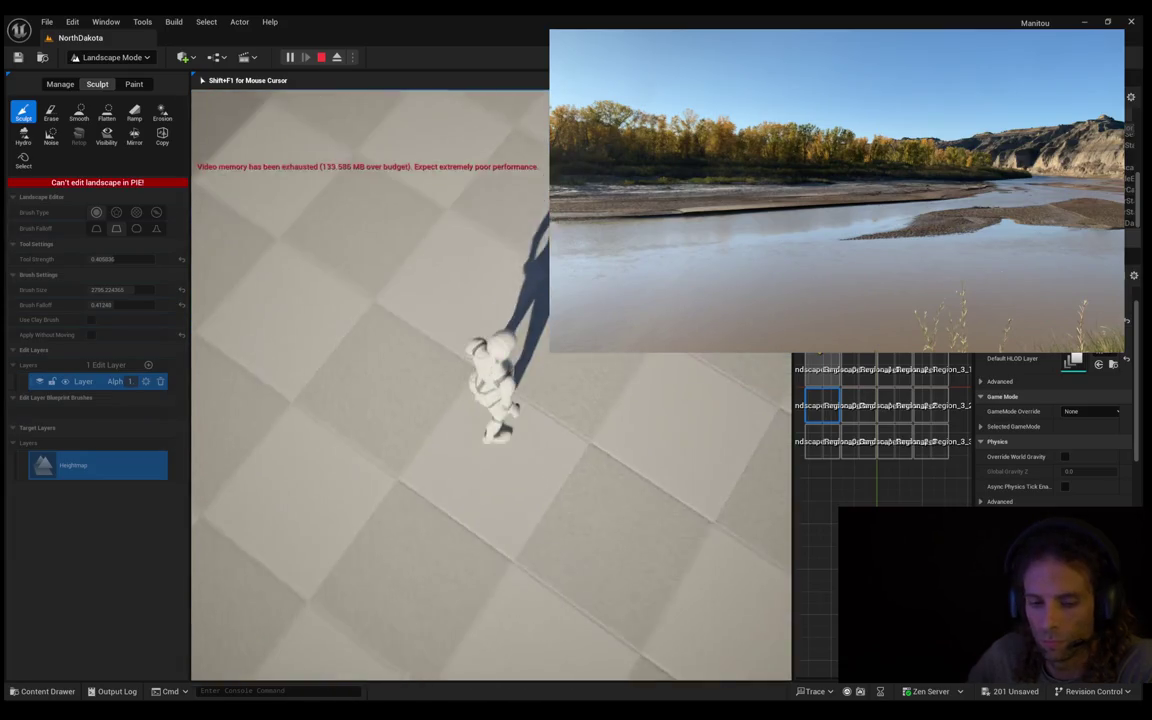
key(Escape)
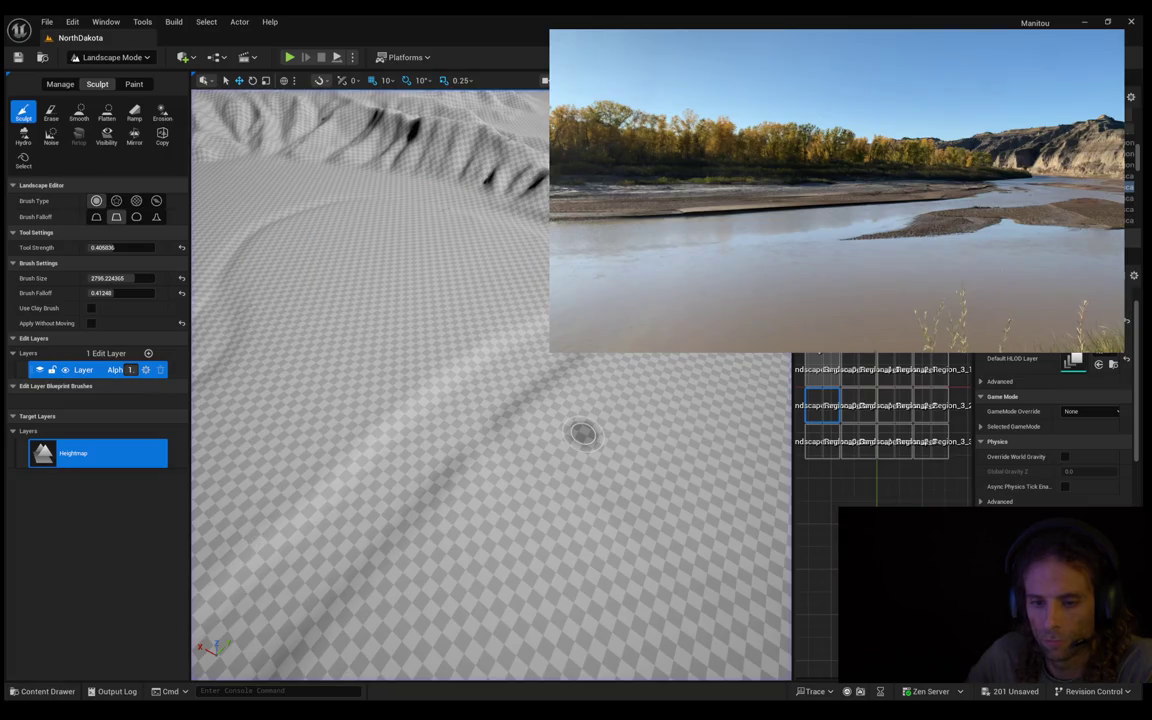
Drop the camera near the ground and select the landscape section near the hills
scroll(583, 432, up, 5)
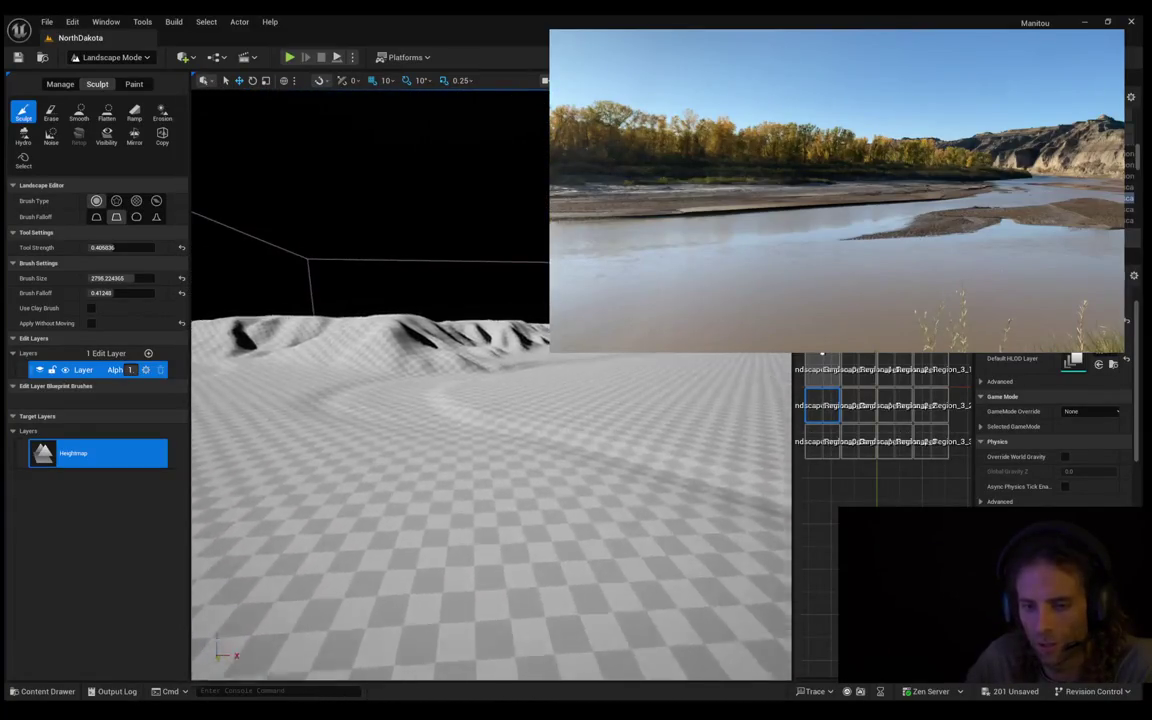
click(425, 420)
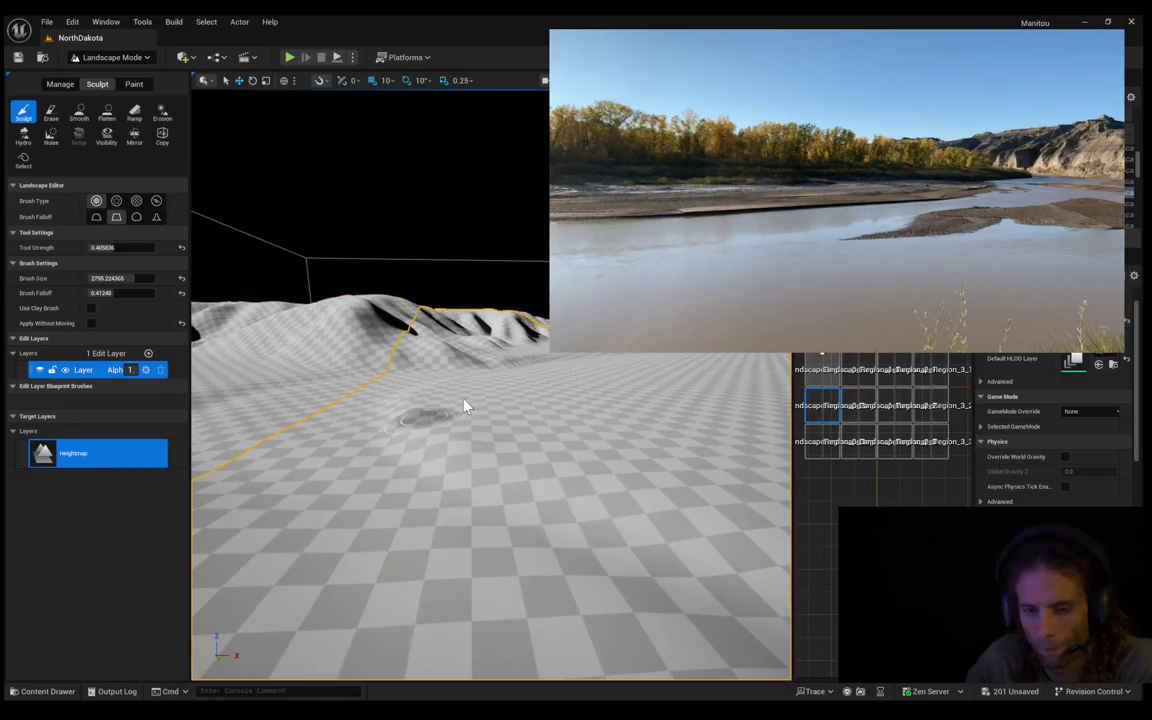